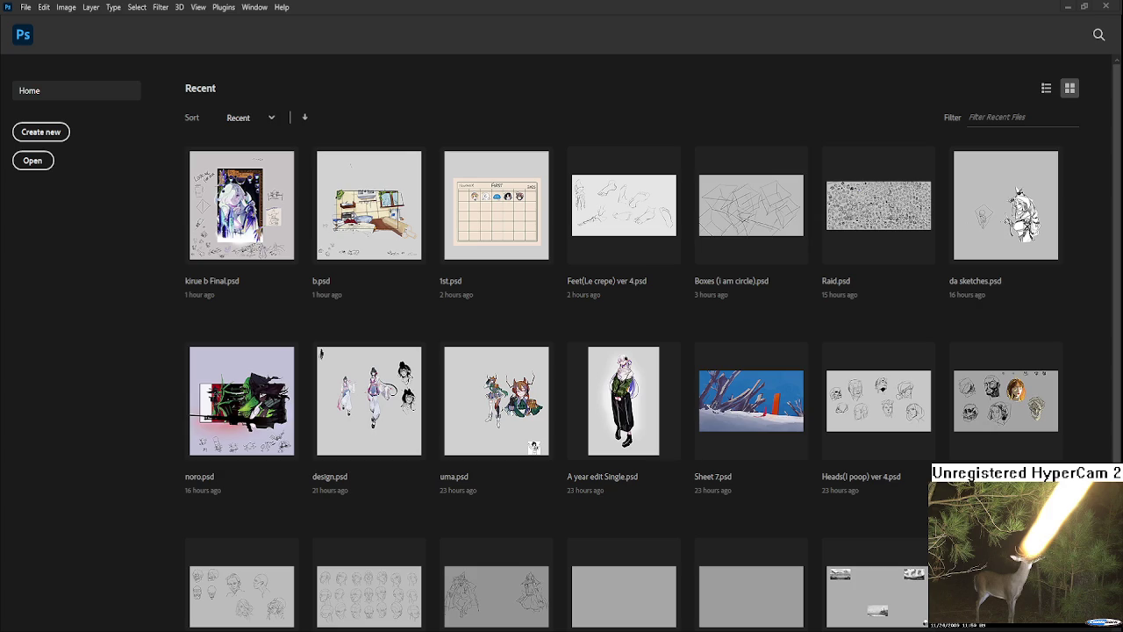
- Create a new blank white Untitled-1 document from the Photoshop Home screen
scroll(652, 328, down, 2)
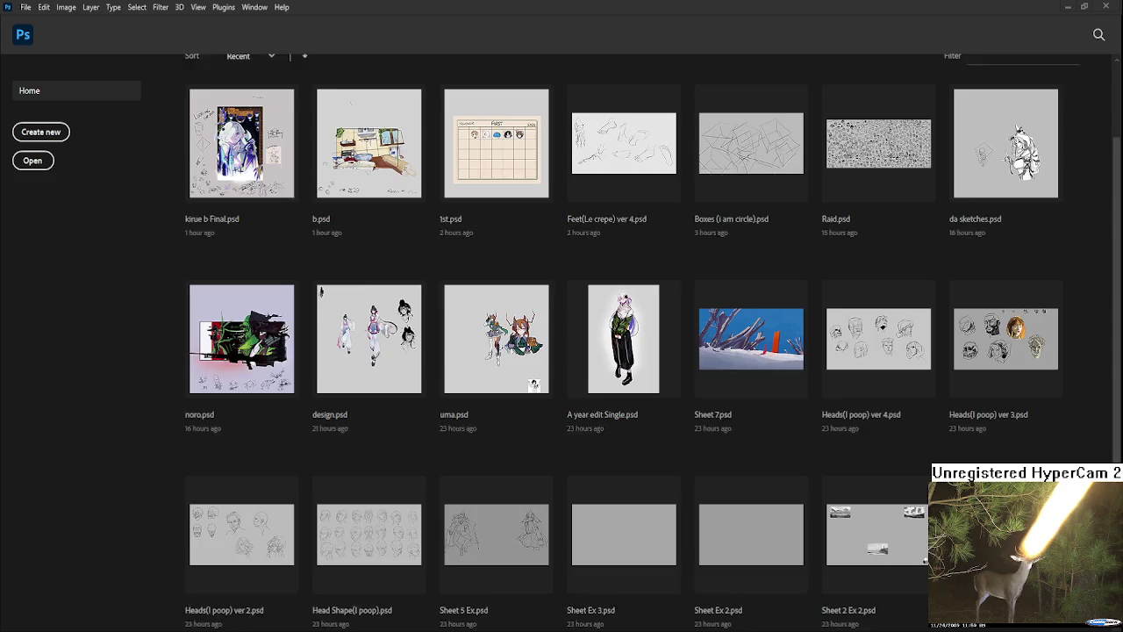
scroll(652, 328, up, 2)
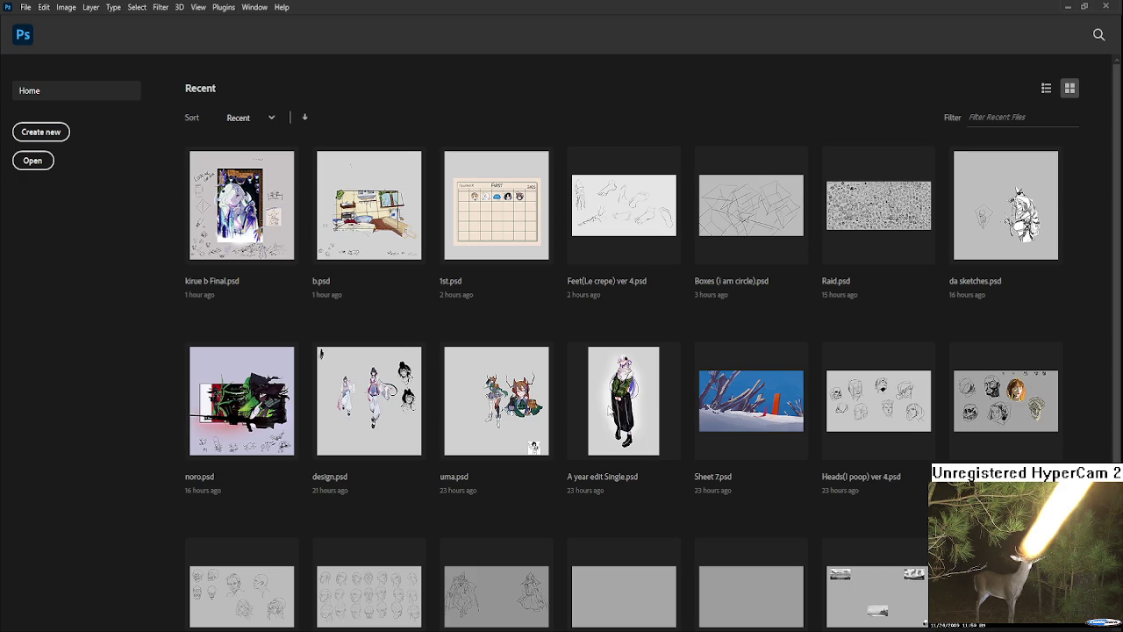
click(51, 133)
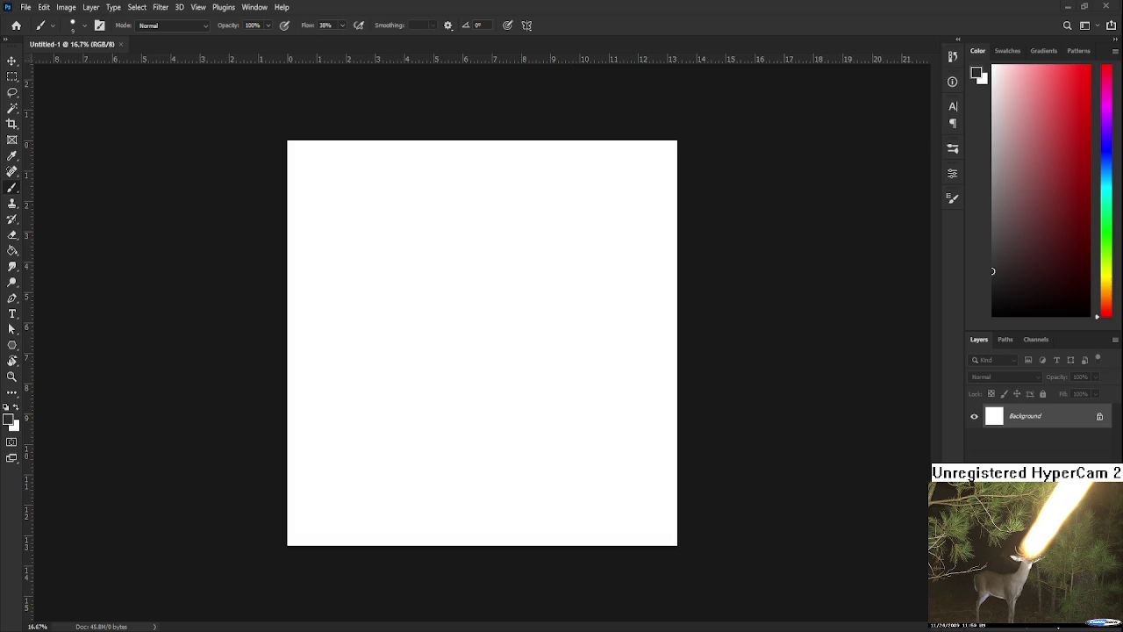
- Fill the canvas grey with the Paint Bucket and fit it on screen
key(g)
click(415, 331)
key(ctrl+z)
click(602, 363)
key(ctrl+0)
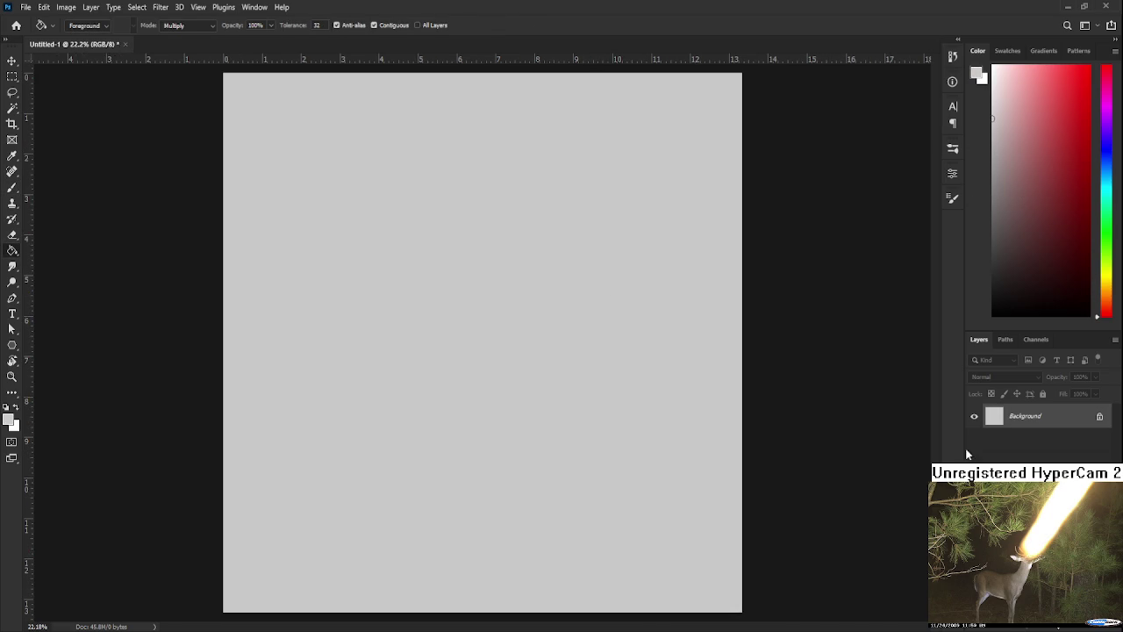
- Add an empty Layer 1, save as aeri.psd, and return to the Home screen
click(1081, 622)
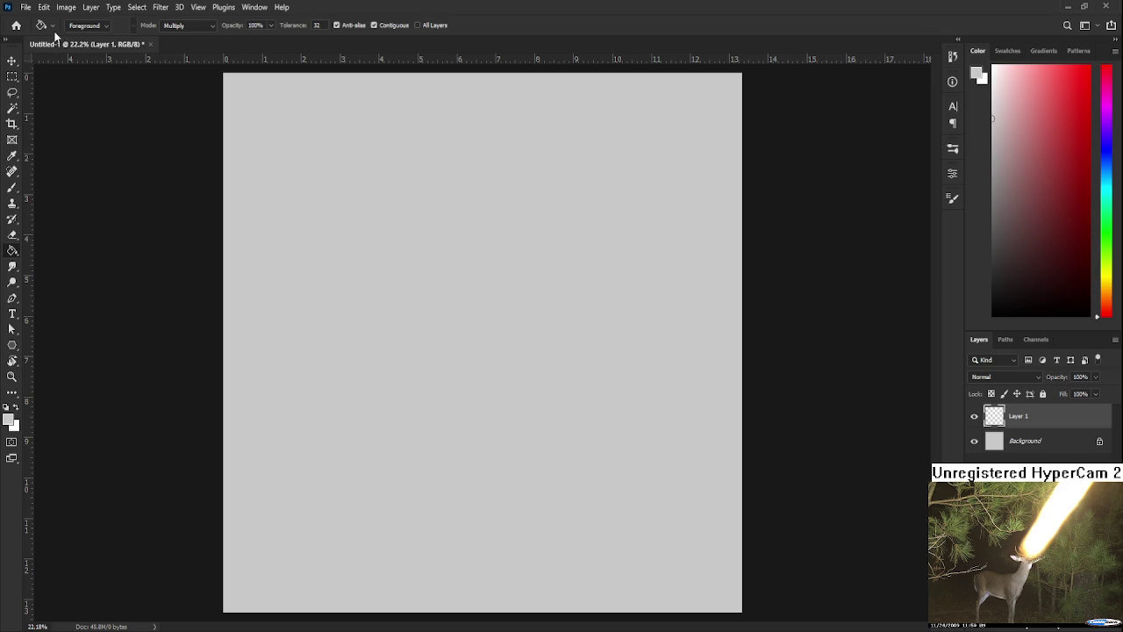
key(ctrl+minus)
key(d)
key(b)
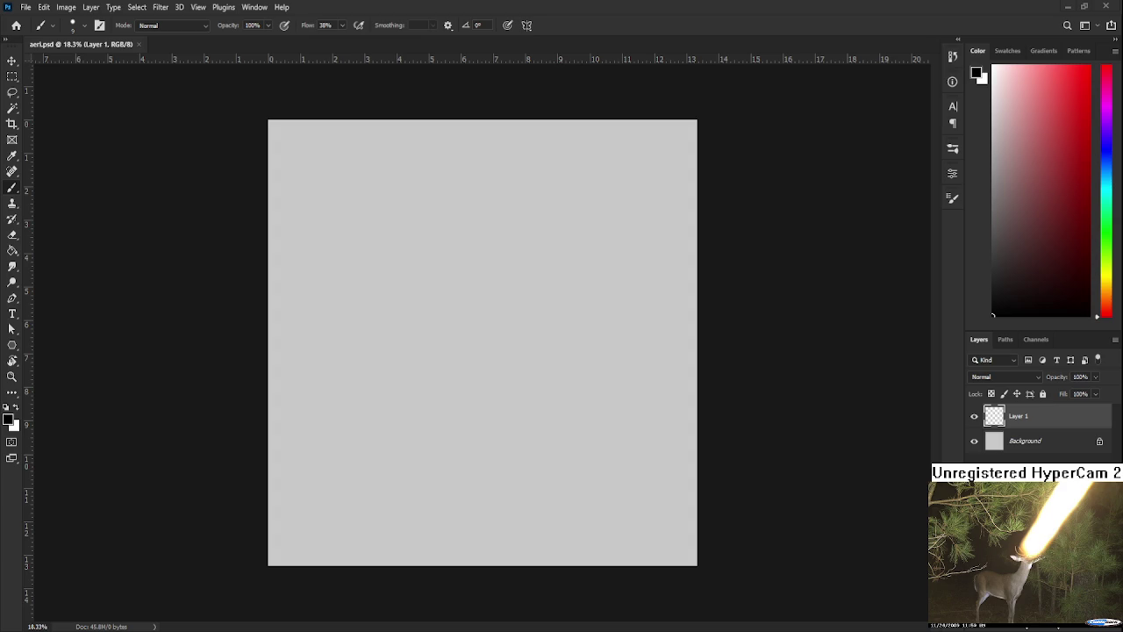
click(16, 25)
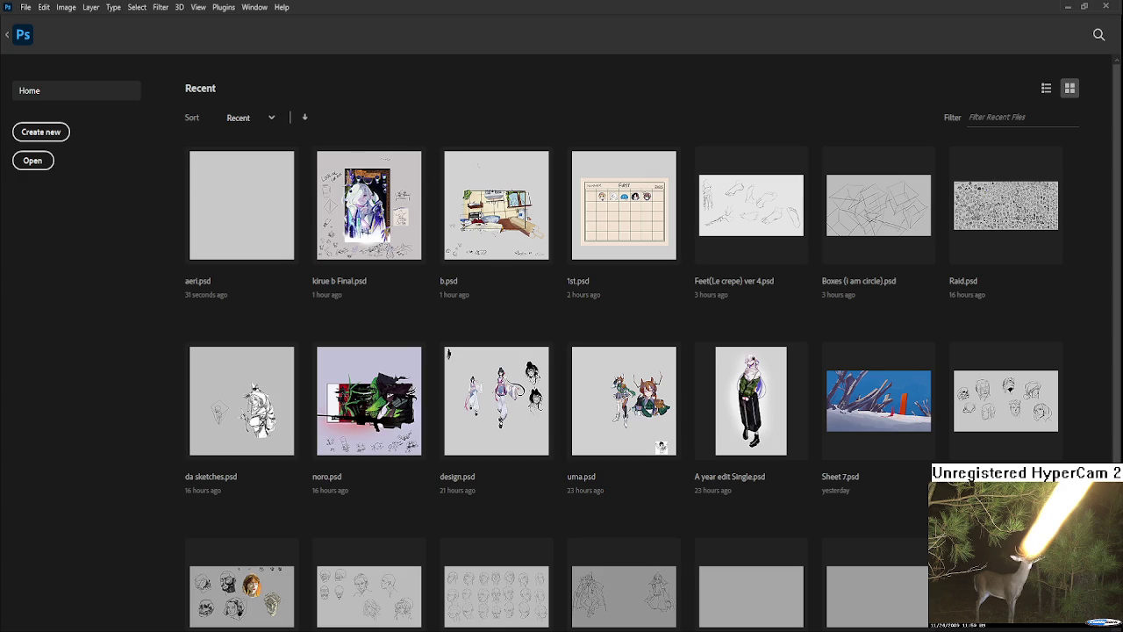
- Open food.psd and aeri.psd, make groups 1–3 visible, then close food.psd
key(Escape)
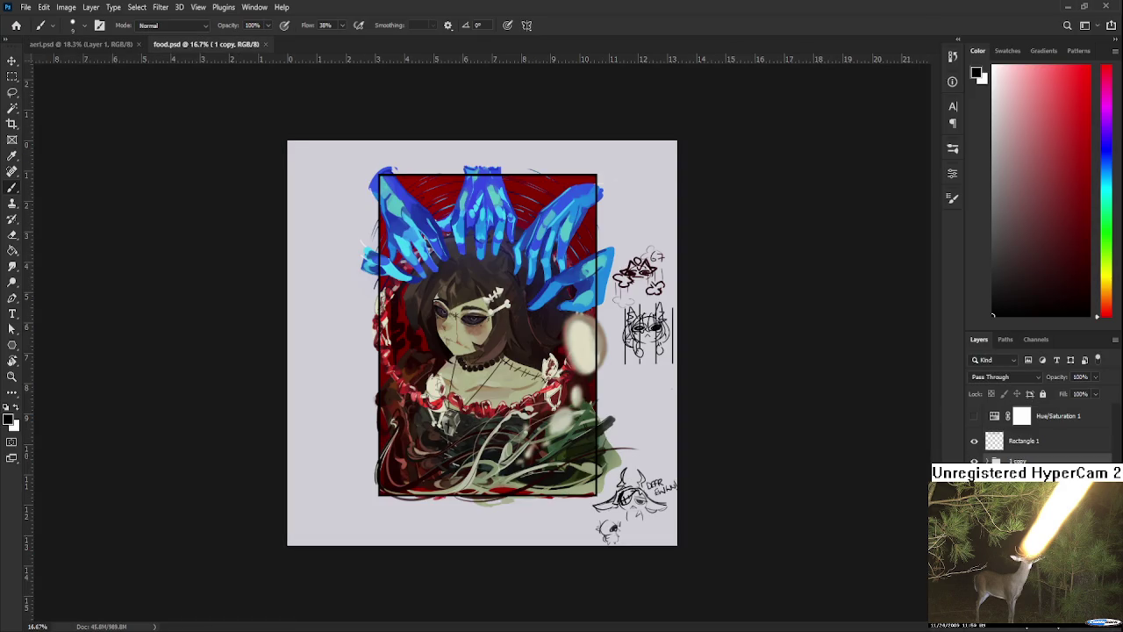
click(1017, 526)
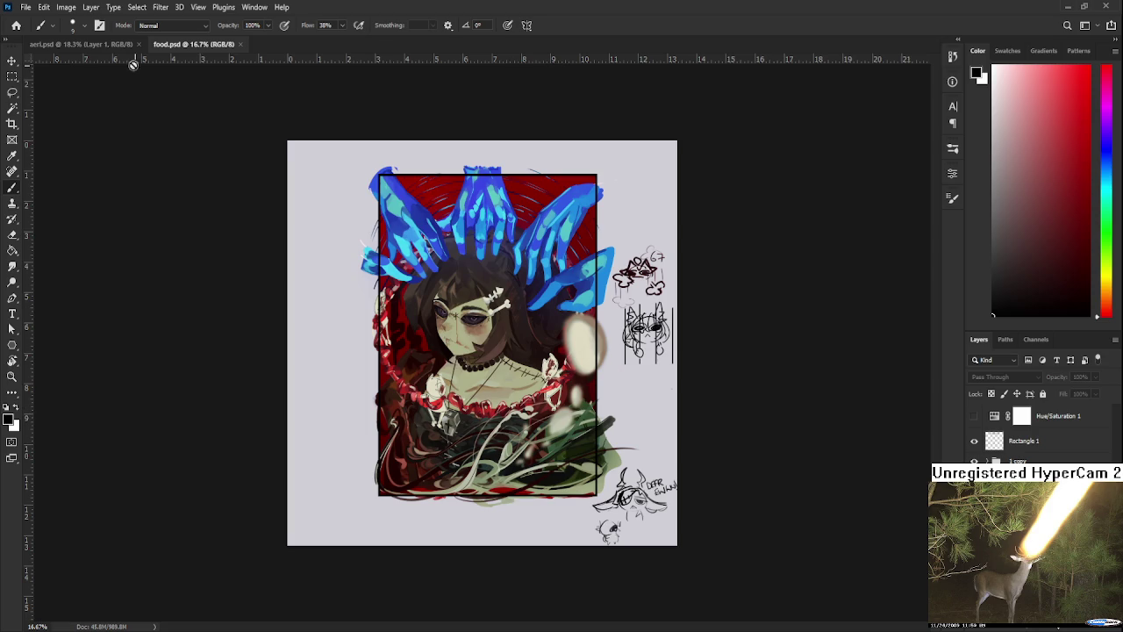
click(85, 45)
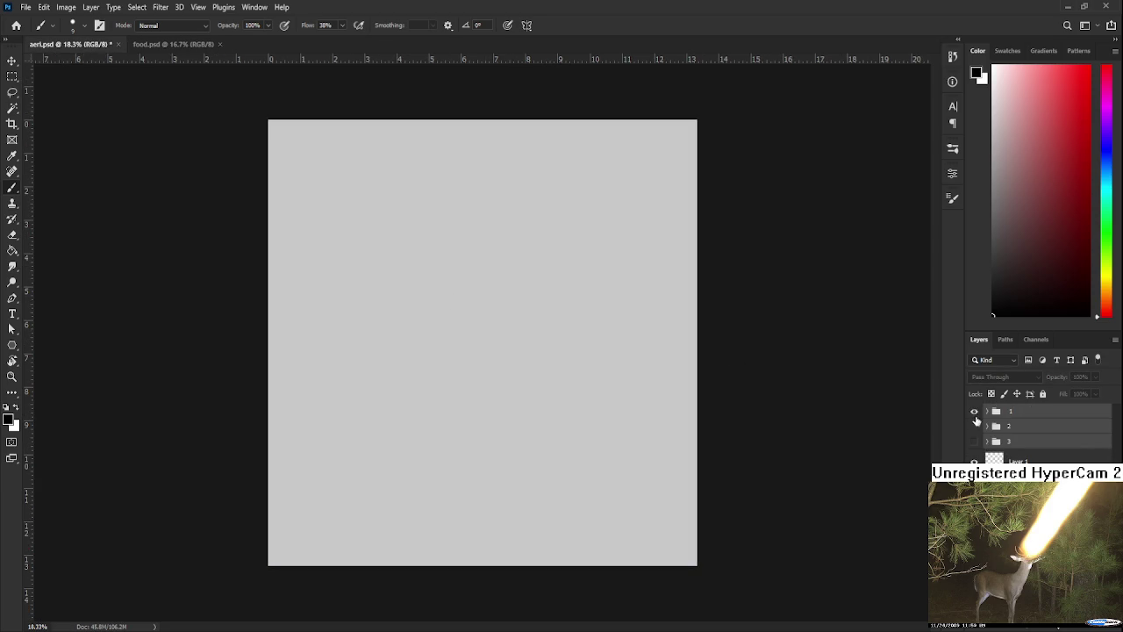
drag(972, 412, 973, 442)
key(ctrl+t)
key(Escape)
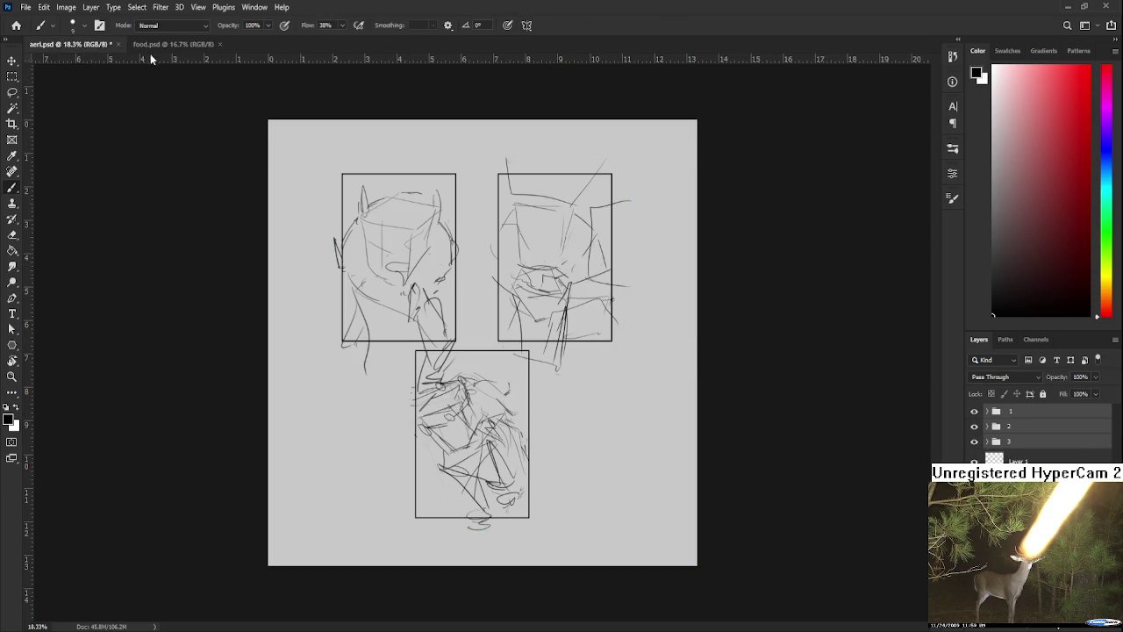
click(176, 45)
click(222, 44)
scroll(479, 342, up, 1)
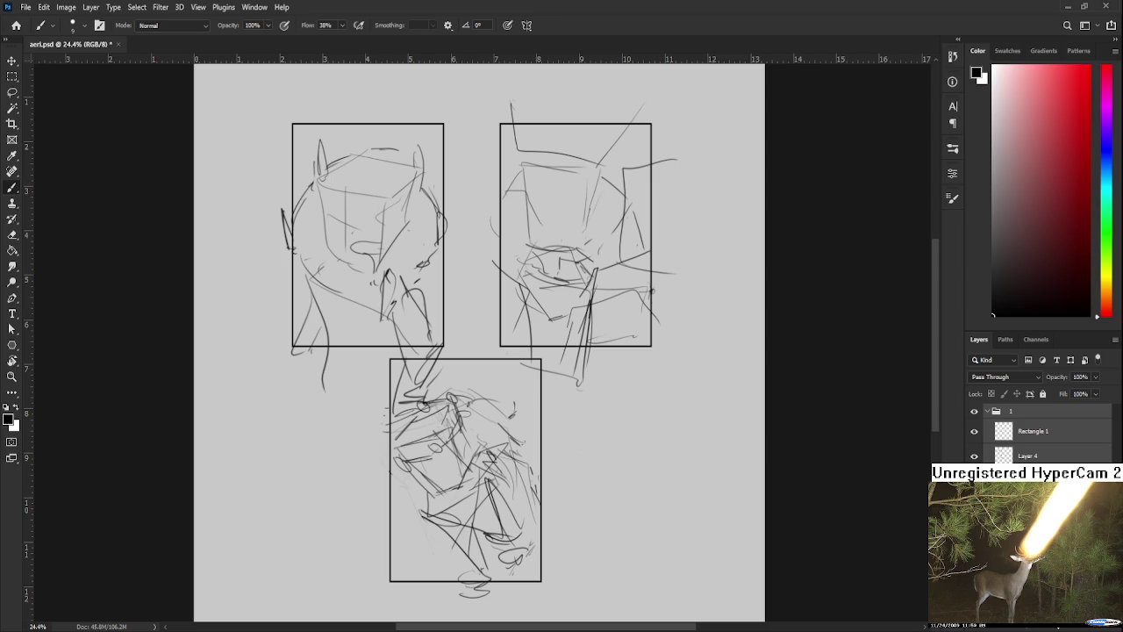
- Marquee-select the canvas and delete the sketches on Layer 4 and the next two layers
click(1027, 456)
key(ctrl+minus)
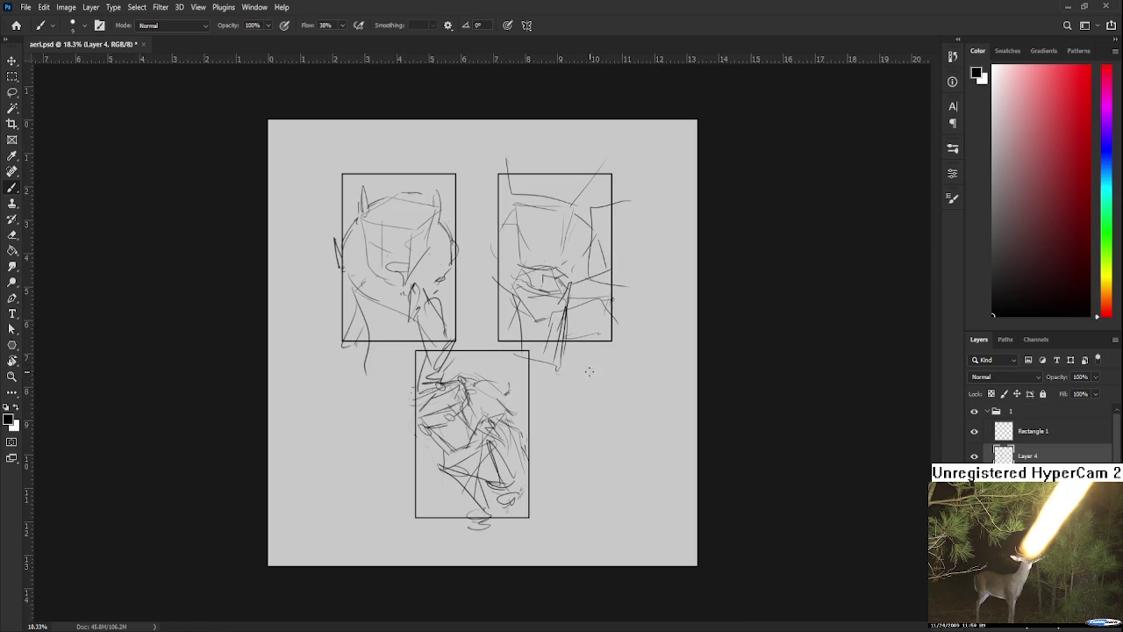
key(m)
drag(679, 556, 251, 96)
key(Delete)
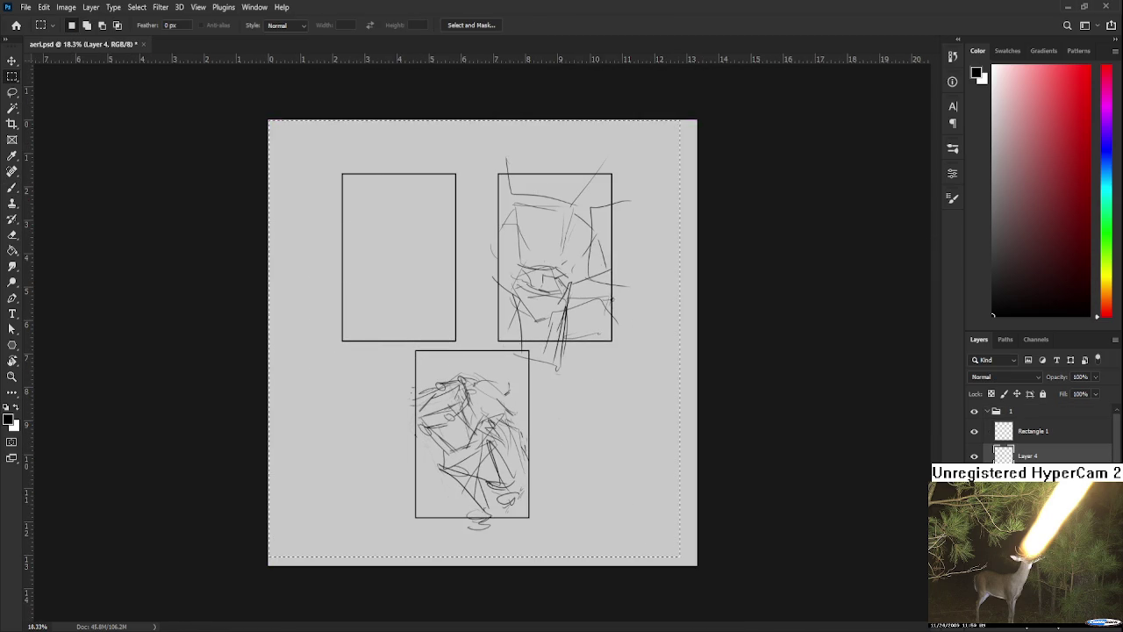
key(alt+bracketleft)
key(Delete)
key(alt+bracketleft)
key(Delete)
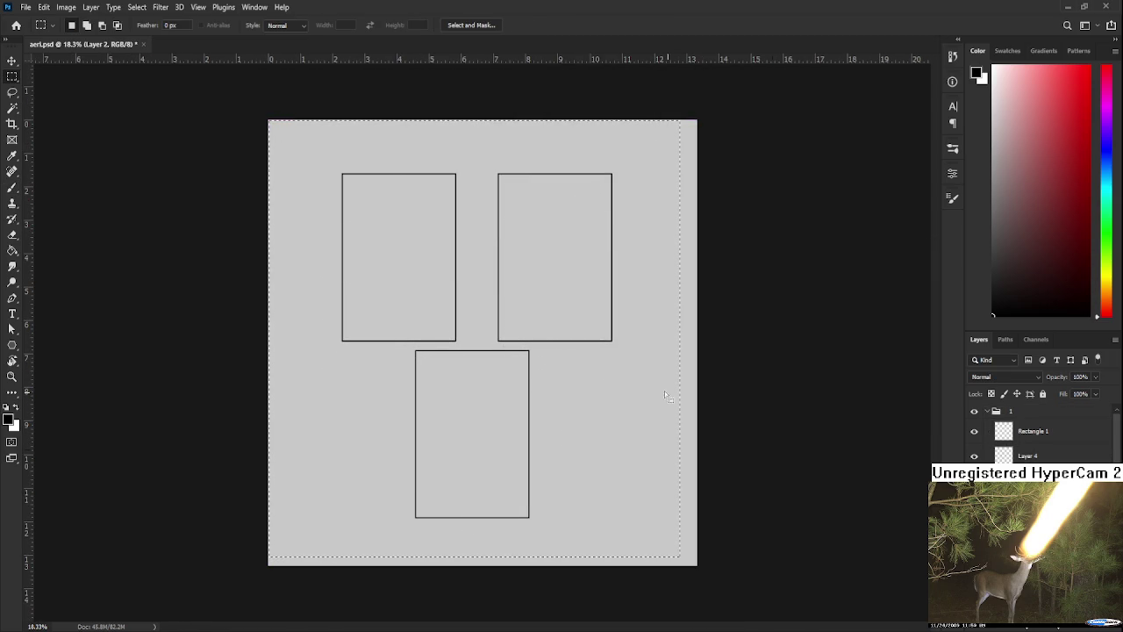
- Deselect, pick the Lasso tool, and zoom in on the panels
key(ctrl+d)
key(l)
key(alt+bracketright)
key(alt+bracketright)
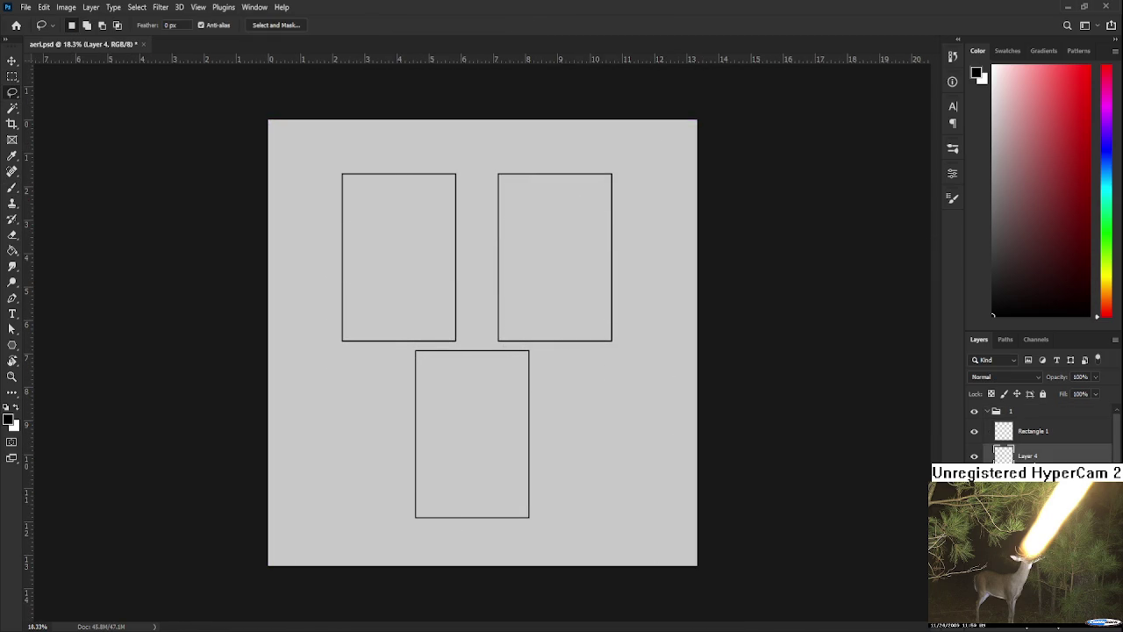
scroll(418, 251, up, 2)
scroll(418, 252, up, 1)
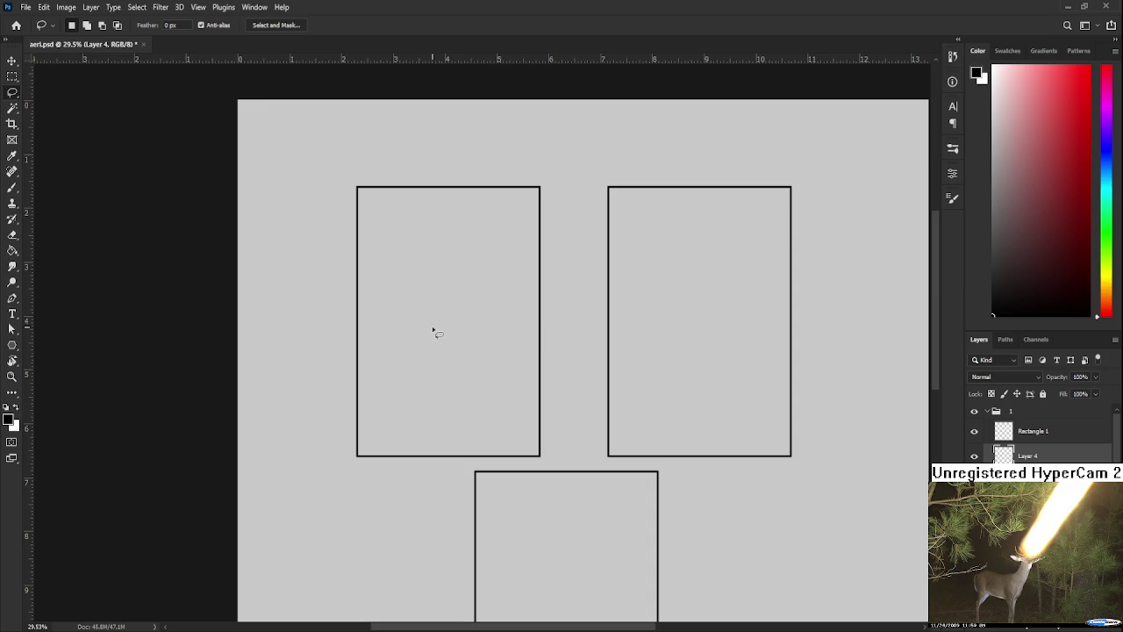
- Brush diagonal gesture strokes in the top-left panel, redrawing them repeatedly until satisfied
mouse_move(483, 304)
mouse_down()
mouse_move(424, 354)
mouse_move(448, 358)
mouse_up()
key(b)
drag(356, 296, 412, 366)
key(ctrl+z)
drag(345, 296, 395, 353)
key(ctrl+z)
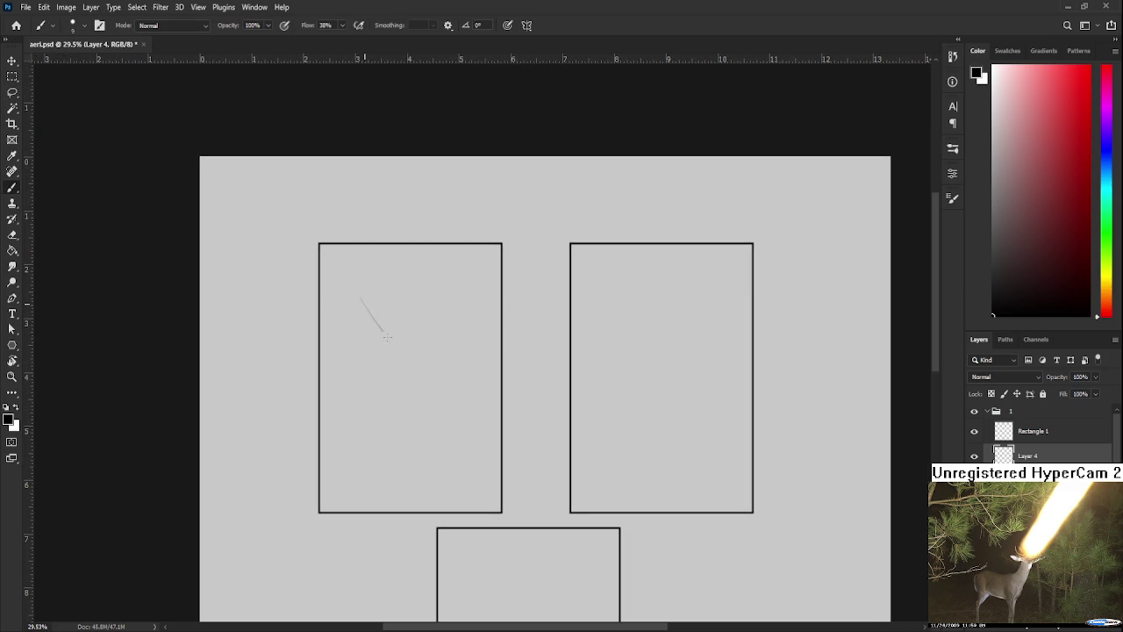
drag(357, 296, 412, 356)
key(ctrl+z)
drag(352, 296, 406, 357)
key(ctrl+z)
drag(358, 300, 402, 357)
key(ctrl+z)
drag(361, 305, 409, 372)
key(ctrl+z)
drag(365, 314, 404, 364)
key(ctrl+z)
drag(378, 300, 407, 355)
key(ctrl+z)
drag(376, 301, 407, 366)
key(ctrl+z)
drag(372, 307, 424, 367)
key(ctrl+z)
key(ctrl+z)
drag(378, 304, 418, 360)
key(ctrl+z)
mouse_move(392, 324)
mouse_down()
mouse_move(430, 372)
mouse_move(399, 354)
mouse_up()
key(ctrl+z)
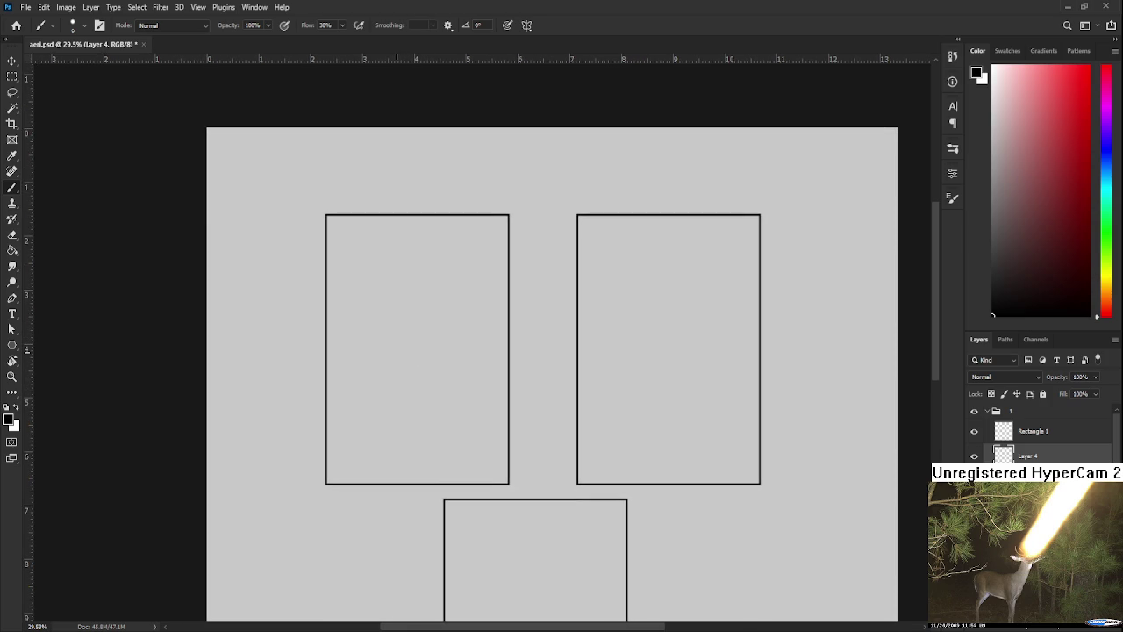
scroll(306, 488, down, 2)
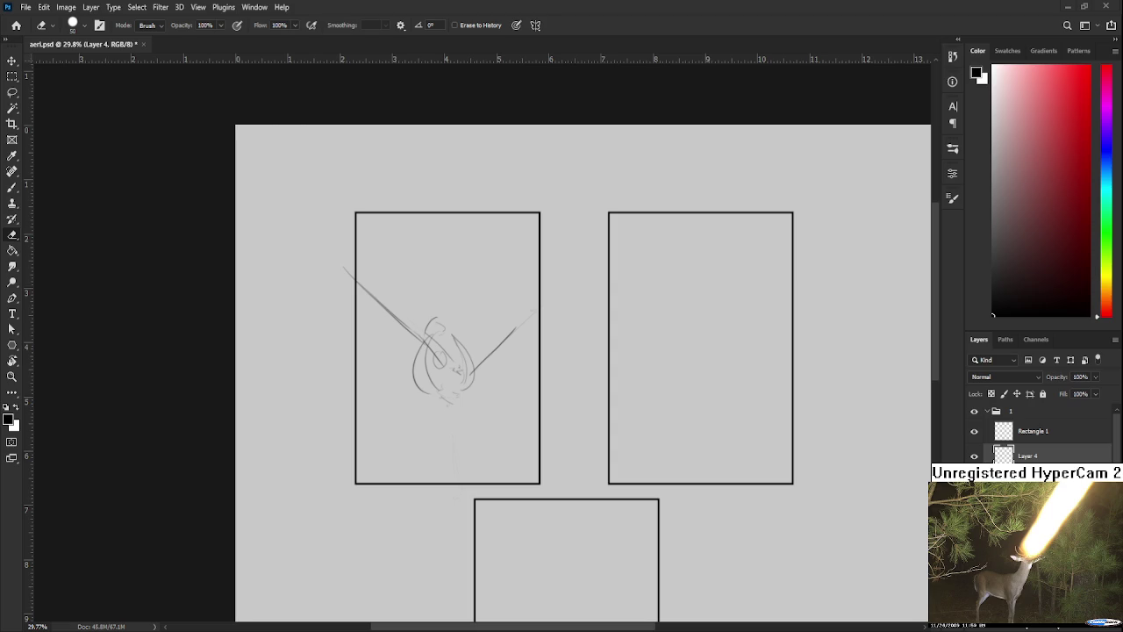
- Try curved strokes and a box beside the figure, undoing each attempt
key(ctrl+a)
key(b)
drag(375, 321, 380, 360)
key(ctrl+z)
mouse_move(390, 320)
mouse_down()
mouse_move(391, 375)
mouse_move(401, 334)
mouse_up()
key(ctrl+z)
key(ctrl+z)
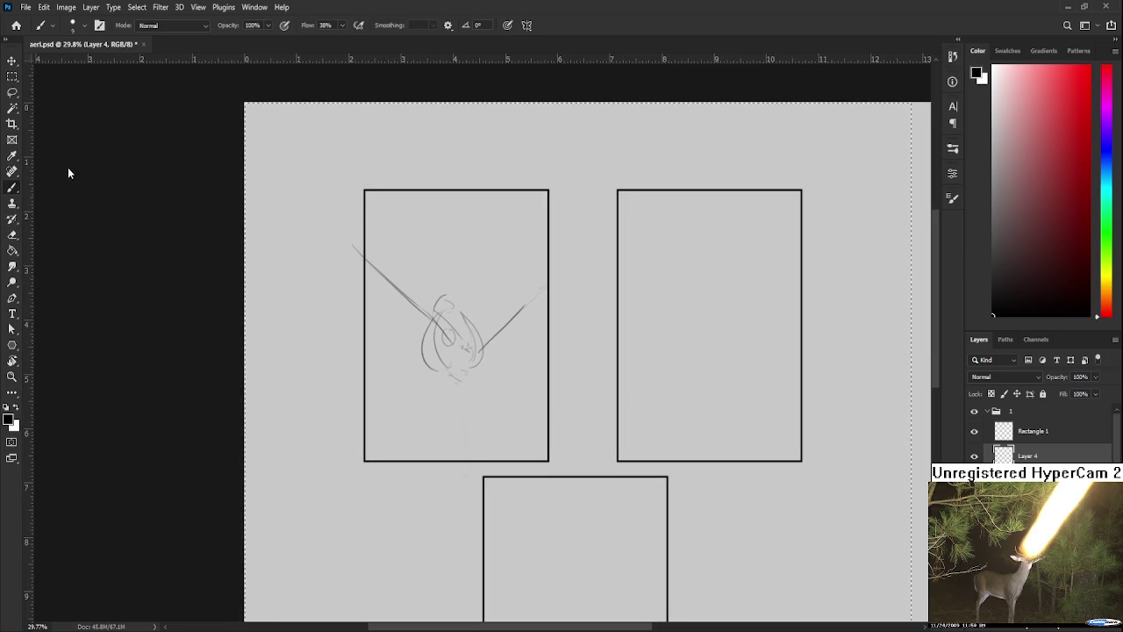
key(ctrl+d)
key(ctrl+a)
mouse_move(381, 377)
mouse_down()
mouse_move(412, 374)
mouse_move(389, 381)
mouse_up()
key(ctrl+z)
key(ctrl+z)
drag(395, 337, 418, 387)
key(ctrl+z)
key(ctrl+z)
- Zoom in and sketch a rough box and arch shape left of the figure
scroll(272, 263, down, 2)
scroll(268, 246, up, 1)
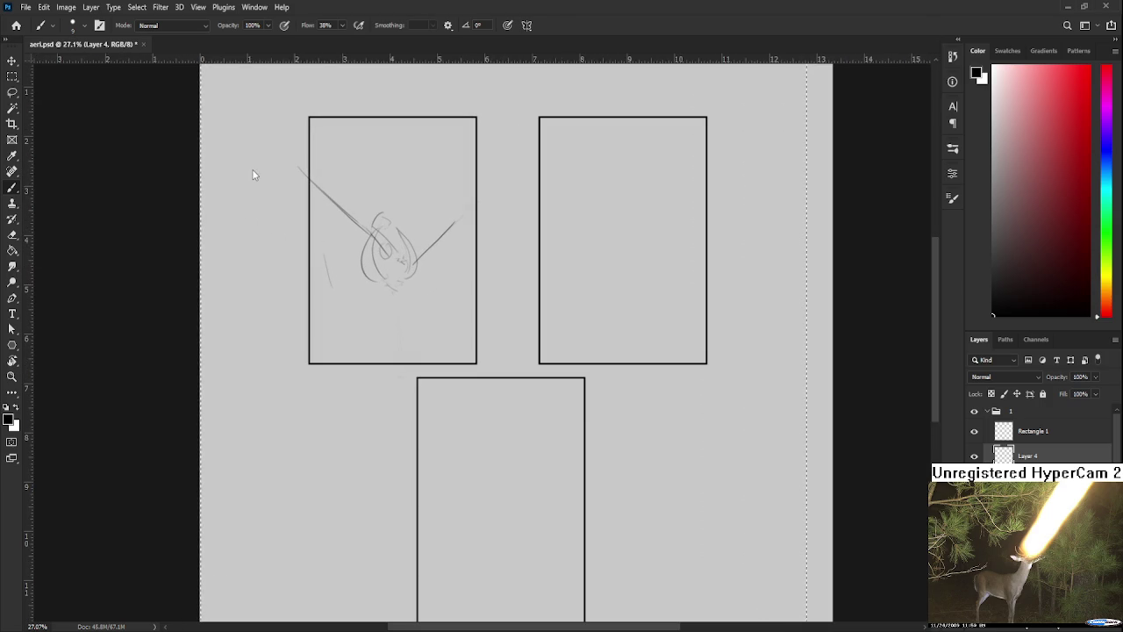
scroll(357, 237, up, 1)
mouse_move(308, 263)
mouse_down()
mouse_move(344, 252)
mouse_move(321, 303)
mouse_up()
drag(350, 255, 360, 288)
drag(329, 308, 353, 300)
key(ctrl+z)
key(ctrl+z)
key(ctrl+z)
key(ctrl+z)
mouse_move(317, 256)
mouse_down()
mouse_move(323, 301)
mouse_move(335, 245)
mouse_up()
mouse_move(335, 246)
mouse_down()
mouse_move(355, 282)
mouse_move(344, 313)
mouse_move(348, 293)
mouse_move(313, 330)
mouse_move(374, 299)
mouse_up()
key(ctrl+z)
key(ctrl+z)
- Lasso the box sketch and shrink it to about 82%
key(l)
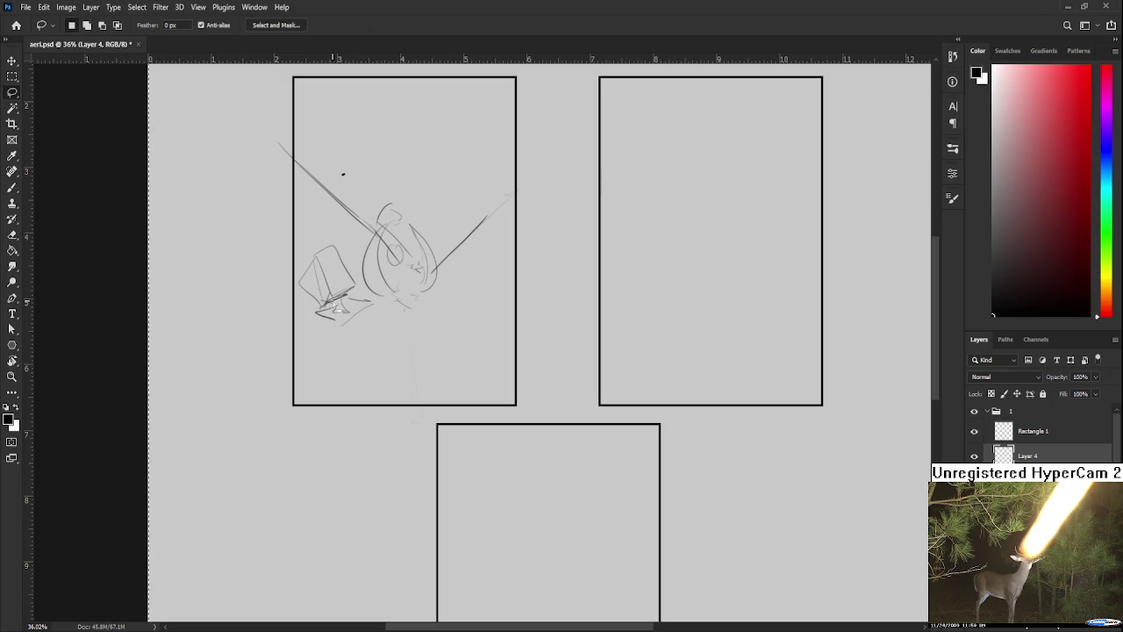
drag(358, 262, 361, 254)
key(ctrl+t)
drag(282, 230, 295, 243)
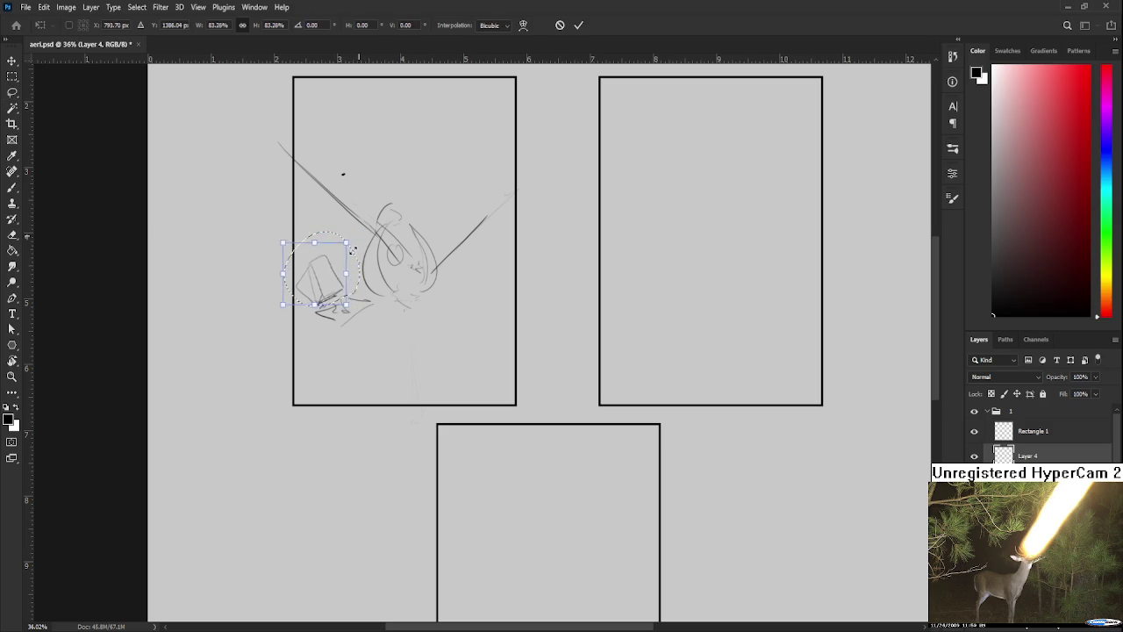
key(Return)
- Brush strokes below the box, a second box attempt, and a thin vertical line
key(b)
mouse_move(318, 314)
mouse_down()
mouse_move(353, 358)
mouse_move(375, 328)
mouse_move(376, 376)
mouse_move(349, 371)
mouse_up()
mouse_move(373, 335)
mouse_down()
mouse_move(349, 370)
mouse_move(381, 371)
mouse_move(374, 379)
mouse_up()
key(ctrl+z)
key(ctrl+z)
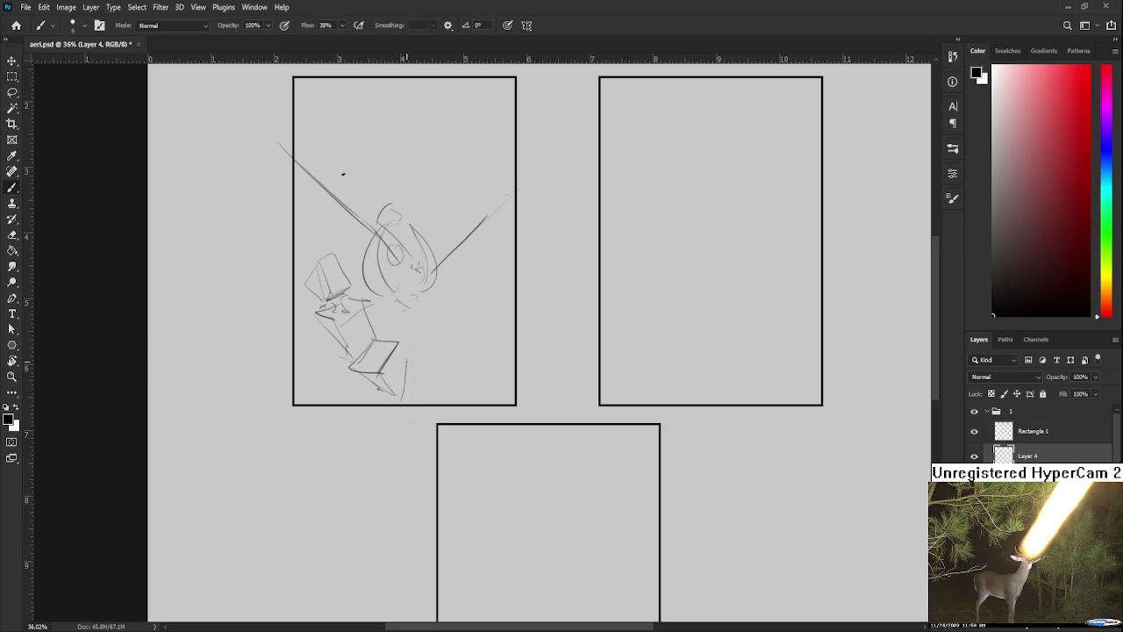
drag(397, 404, 400, 364)
key(e)
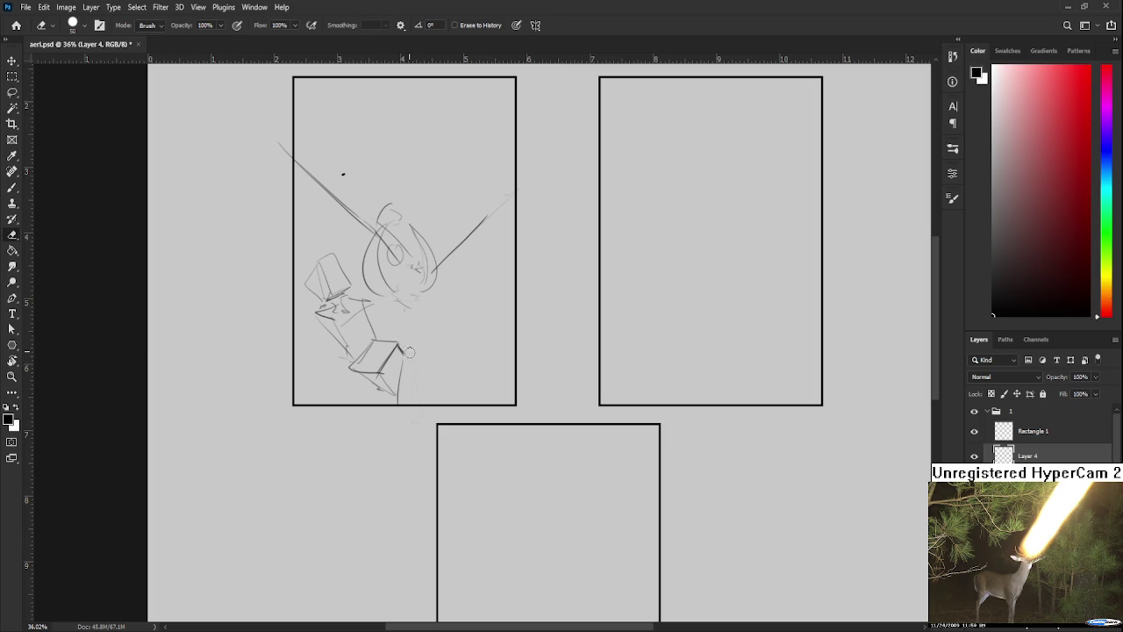
scroll(395, 338, up, 2)
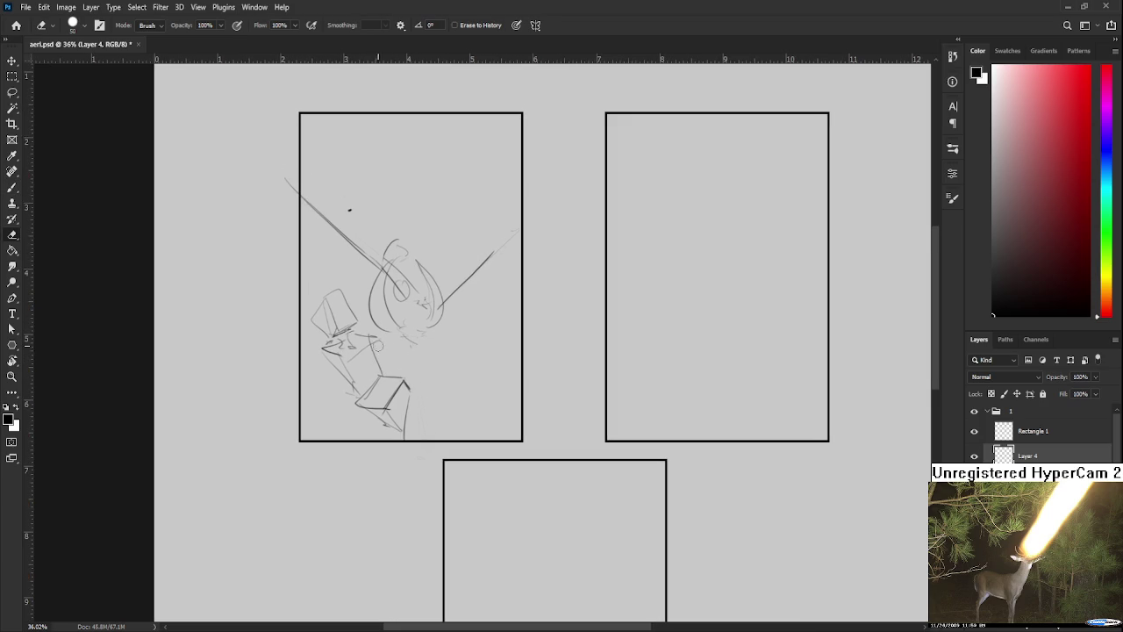
key(b)
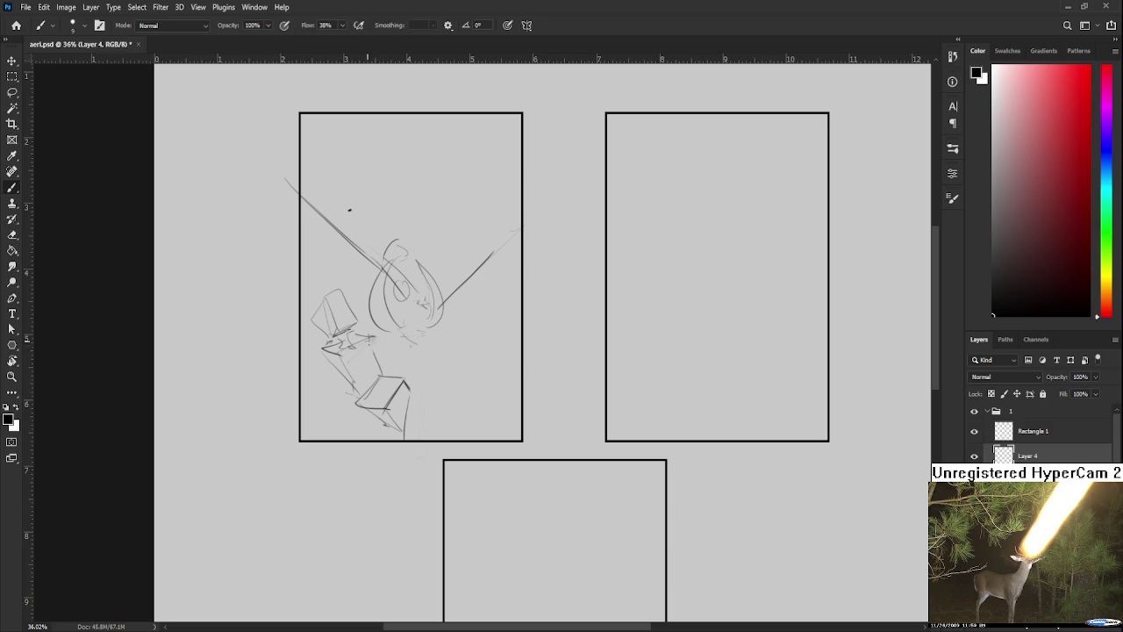
- Lasso the left cube sketch and rotate it about 32°, then deselect
key(l)
drag(351, 338, 358, 331)
drag(374, 287, 359, 314)
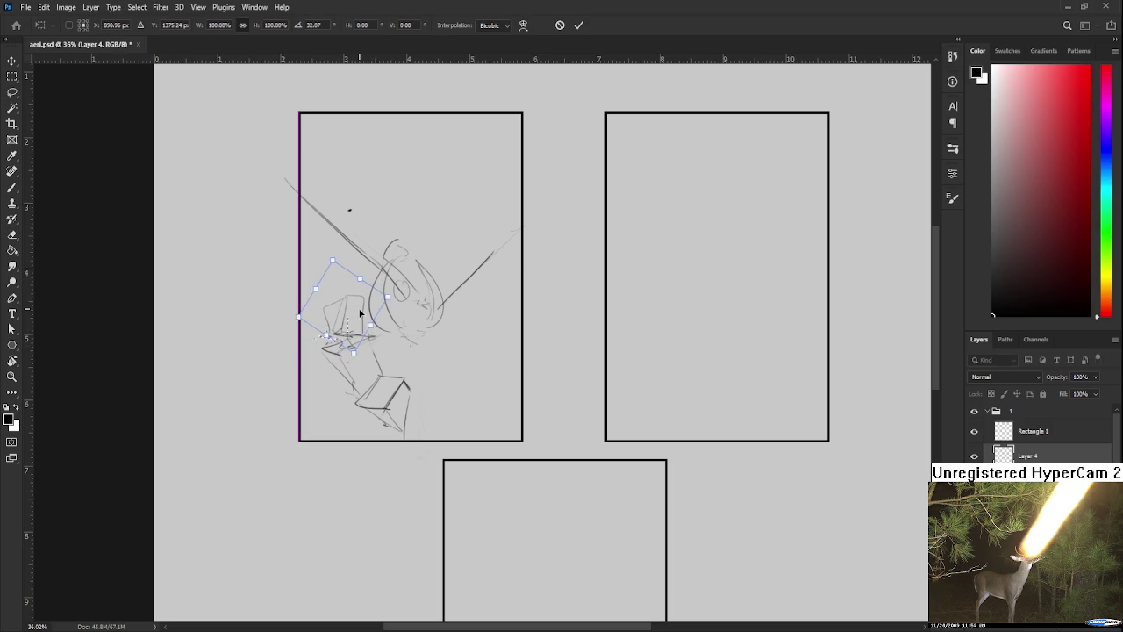
key(Return)
key(ctrl+d)
- Pan down and try a brush line through the figure's body
drag(414, 397, 413, 329)
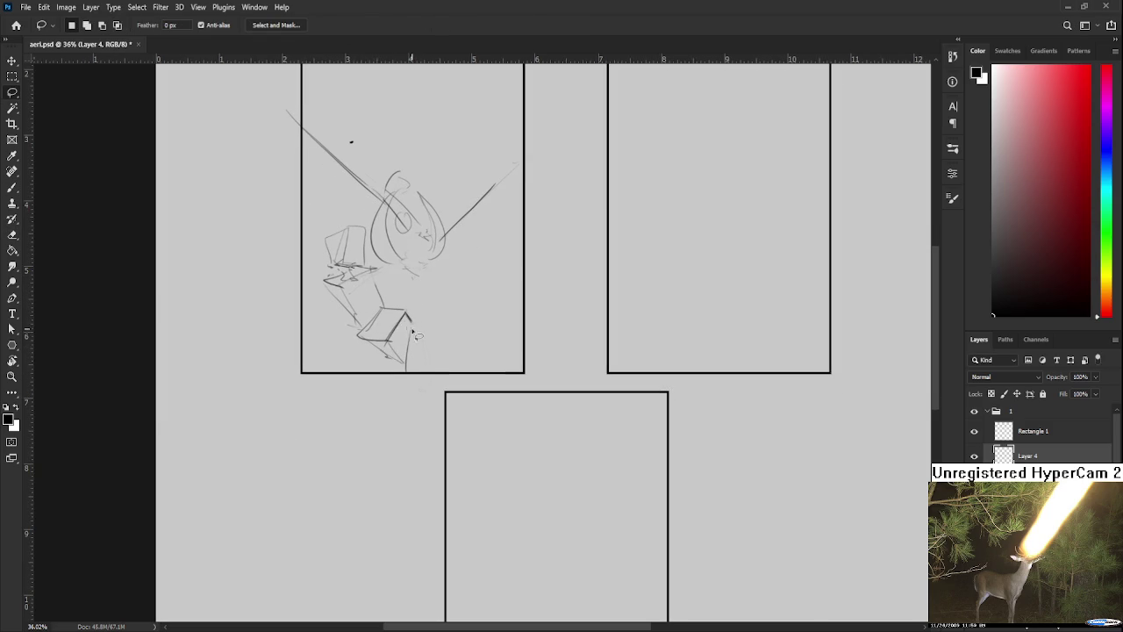
key(b)
mouse_move(389, 268)
mouse_down()
mouse_move(384, 344)
mouse_move(424, 282)
mouse_move(412, 249)
mouse_move(421, 326)
mouse_move(406, 350)
mouse_up()
key(ctrl+z)
key(ctrl+z)
key(ctrl+z)
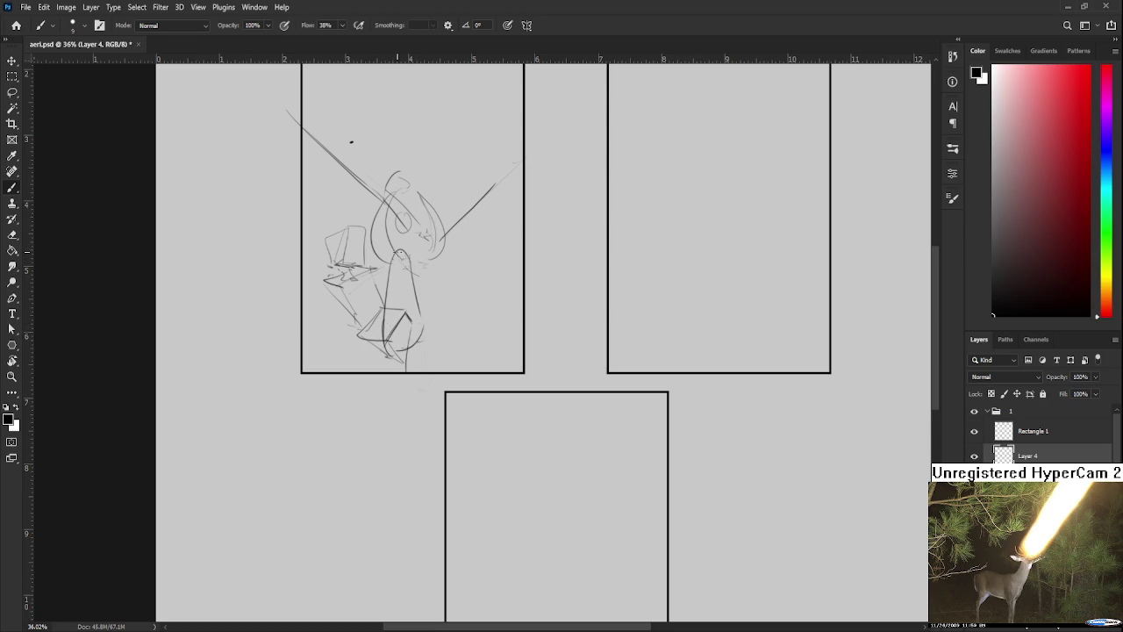
- Sketch and redraw the leg strokes running rightward from the hip, undoing false starts
key(ctrl+z)
mouse_move(410, 253)
mouse_down()
mouse_move(442, 328)
mouse_move(439, 309)
mouse_up()
key(ctrl+z)
mouse_move(412, 262)
mouse_down()
mouse_move(501, 286)
mouse_move(418, 292)
mouse_up()
key(ctrl+z)
key(ctrl+shift+z)
key(ctrl+z)
key(ctrl+z)
mouse_move(500, 282)
mouse_down()
mouse_move(410, 285)
mouse_move(460, 302)
mouse_up()
key(ctrl+z)
key(ctrl+z)
key(ctrl+z)
- Add long limb strokes to the lower body and lower left, plus small marks near the sword
drag(379, 281, 474, 269)
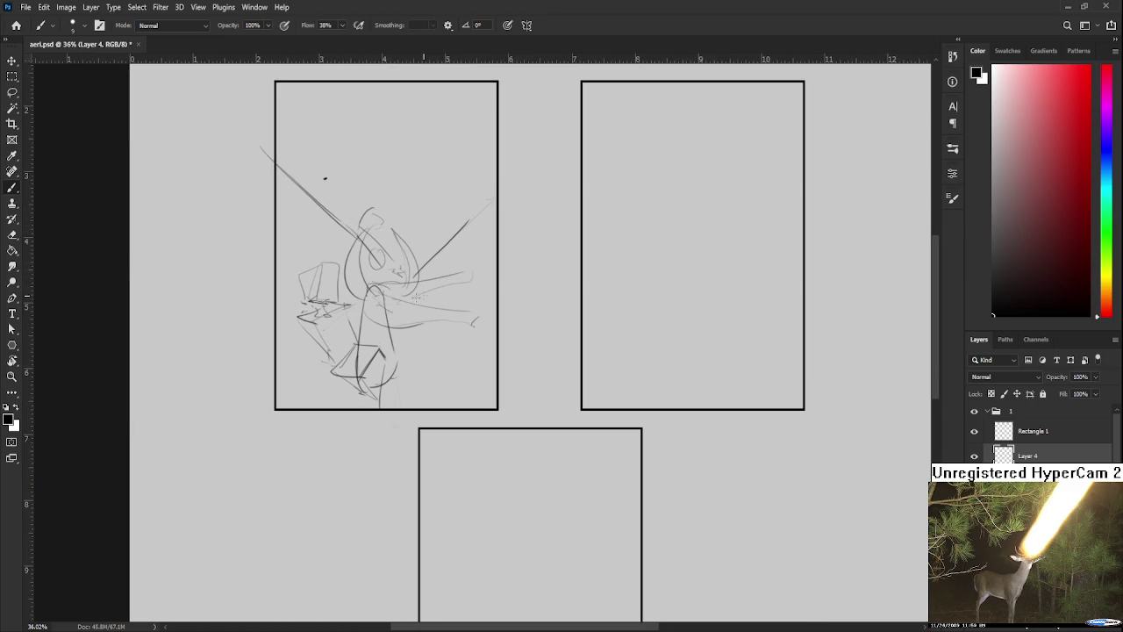
mouse_move(395, 326)
mouse_down()
mouse_move(411, 347)
mouse_move(442, 349)
mouse_up()
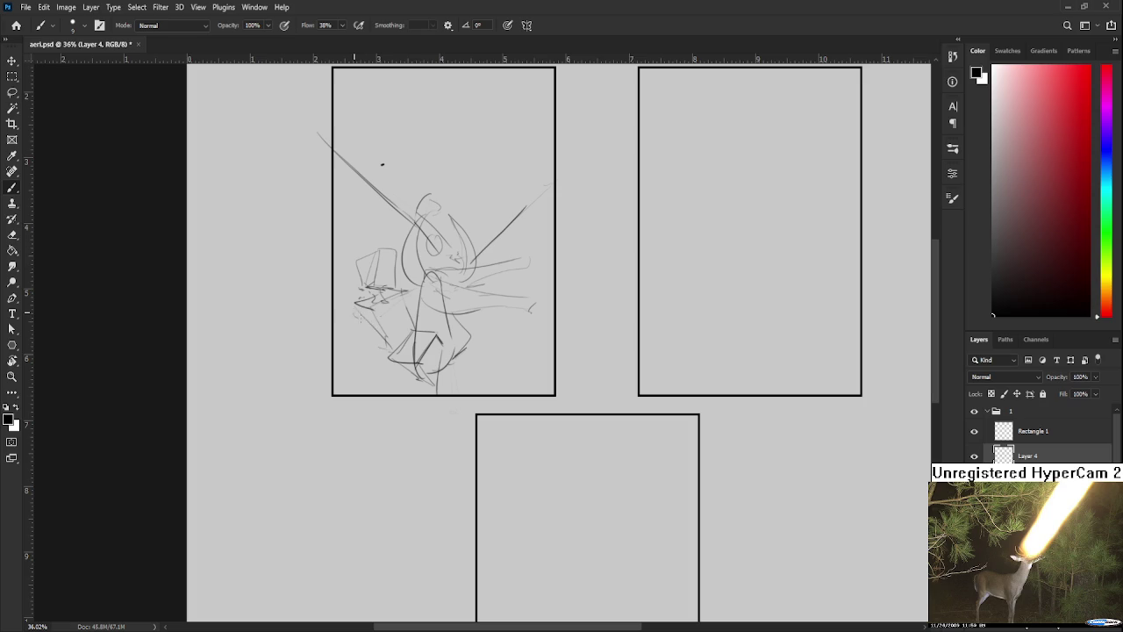
mouse_move(386, 312)
mouse_down()
mouse_move(368, 342)
mouse_move(391, 336)
mouse_move(411, 381)
mouse_up()
mouse_move(386, 342)
mouse_down()
mouse_move(414, 391)
mouse_move(399, 419)
mouse_up()
drag(414, 299, 411, 321)
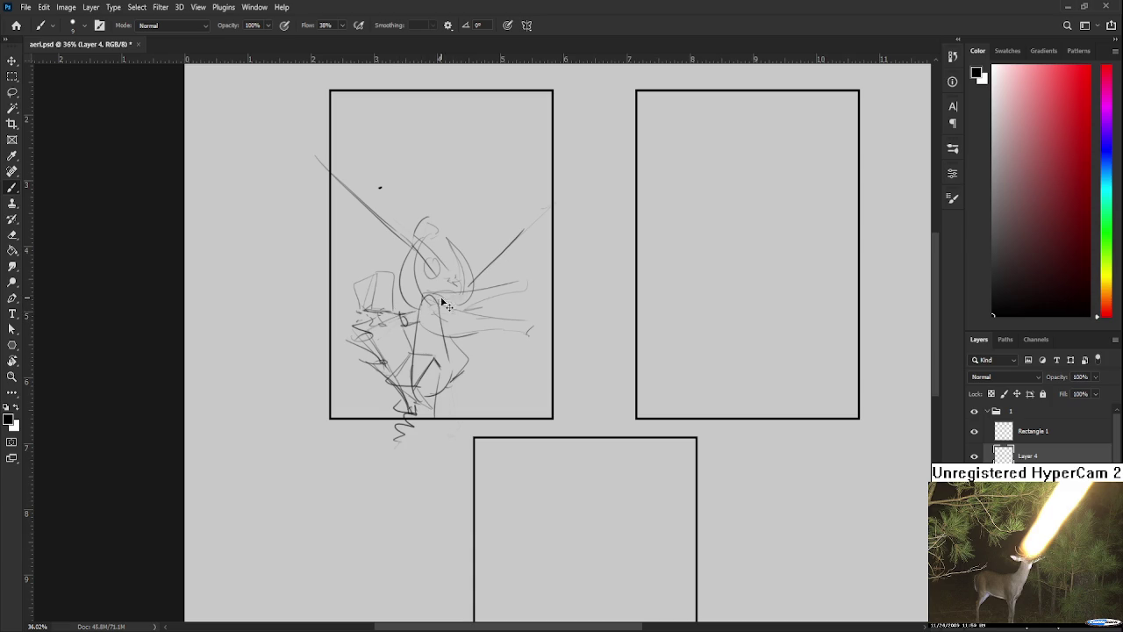
mouse_move(453, 291)
mouse_down()
mouse_move(474, 304)
mouse_move(464, 306)
mouse_up()
- Lasso the small box sketch left of the figure and resize it with Free Transform
key(l)
mouse_move(391, 316)
mouse_down()
mouse_move(396, 254)
mouse_move(393, 264)
mouse_up()
key(ctrl+t)
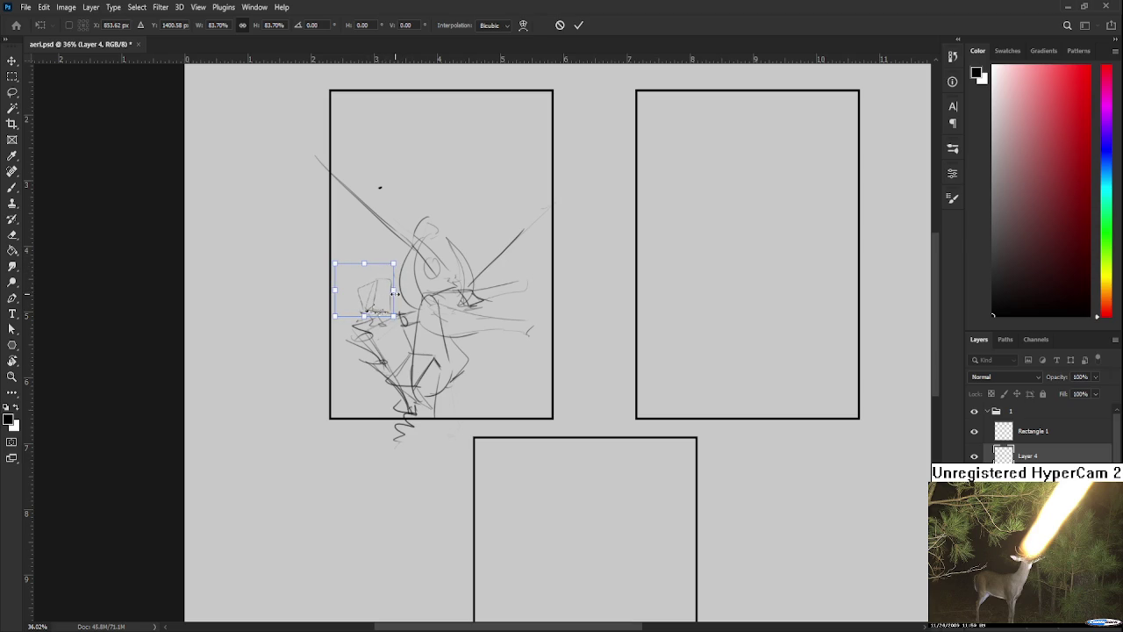
key(Return)
- Replace the spike beside the sword with a curve and add a pointed stroke below its tip
mouse_move(469, 341)
mouse_down()
mouse_move(468, 366)
mouse_move(510, 329)
mouse_move(510, 346)
mouse_move(507, 329)
mouse_move(523, 325)
mouse_move(508, 330)
mouse_up()
key(b)
key(ctrl+z)
key(ctrl+z)
key(ctrl+z)
drag(519, 291, 508, 331)
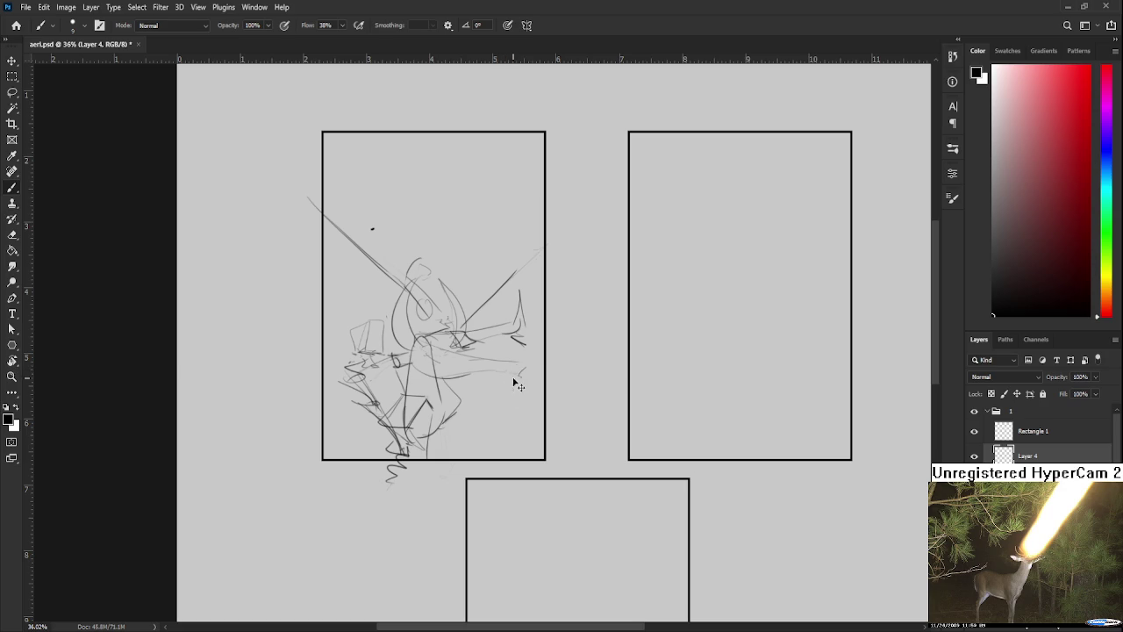
mouse_move(535, 345)
mouse_down()
mouse_move(525, 376)
mouse_move(558, 429)
mouse_move(567, 473)
mouse_up()
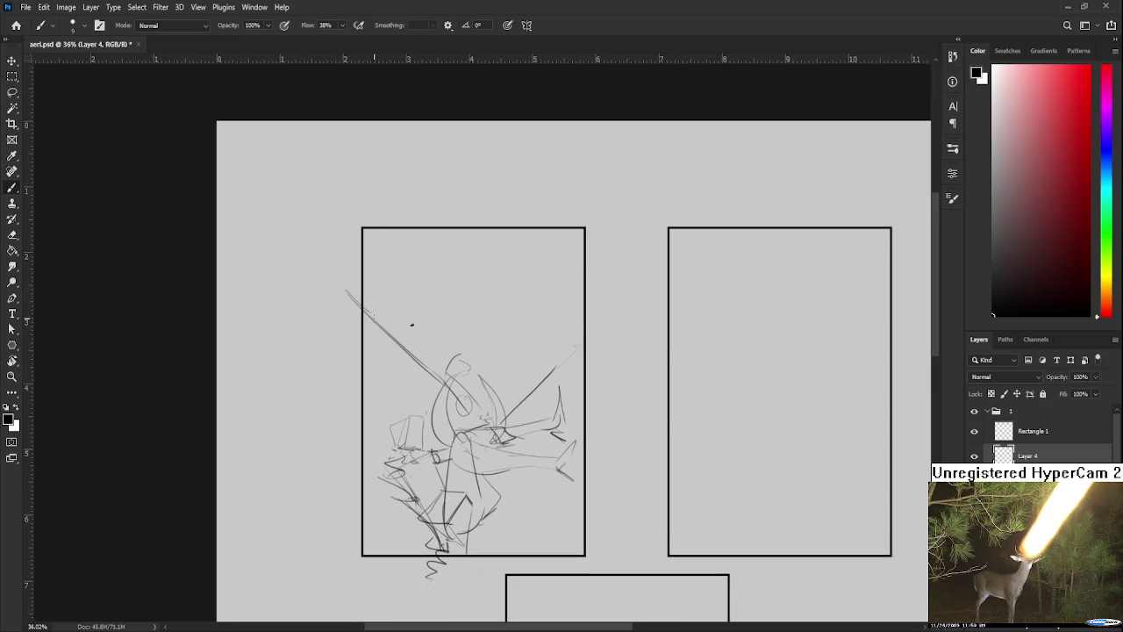
key(e)
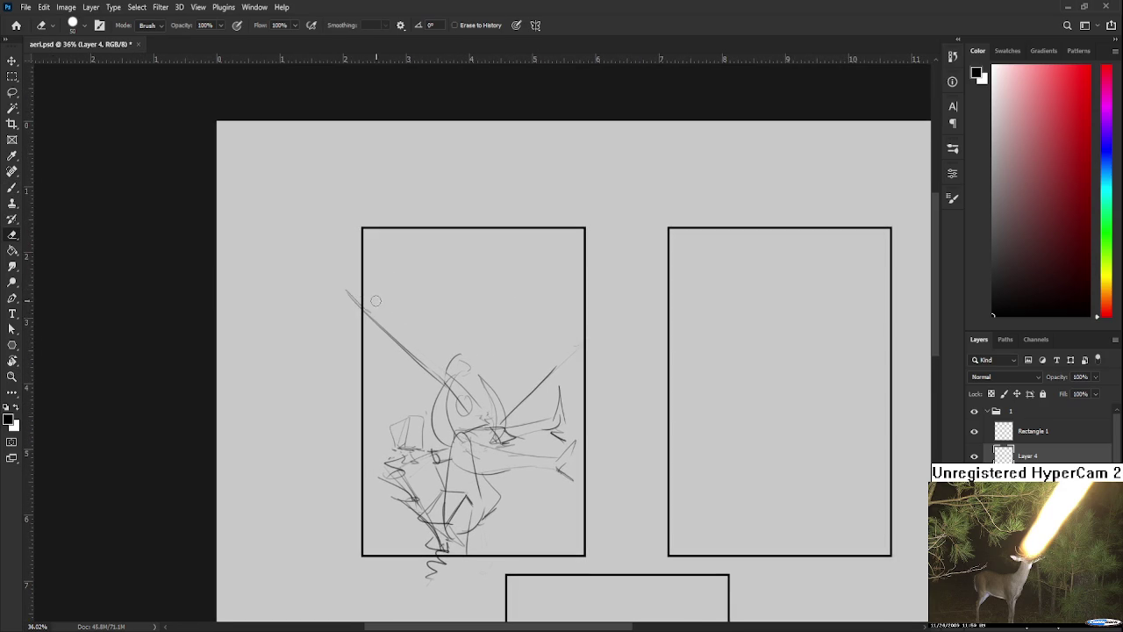
key(b)
mouse_move(346, 293)
mouse_down()
mouse_move(382, 327)
mouse_move(360, 312)
mouse_up()
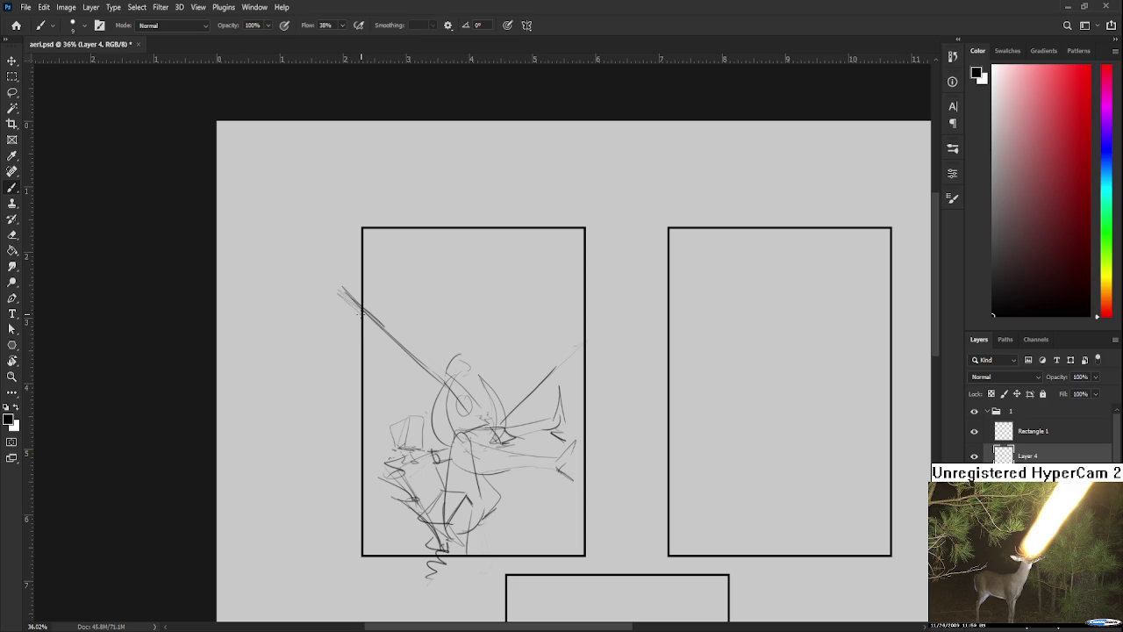
- Sketch a crescent in the panel's upper right with short strokes inside it
mouse_move(529, 403)
mouse_down()
mouse_move(462, 388)
mouse_move(465, 398)
mouse_up()
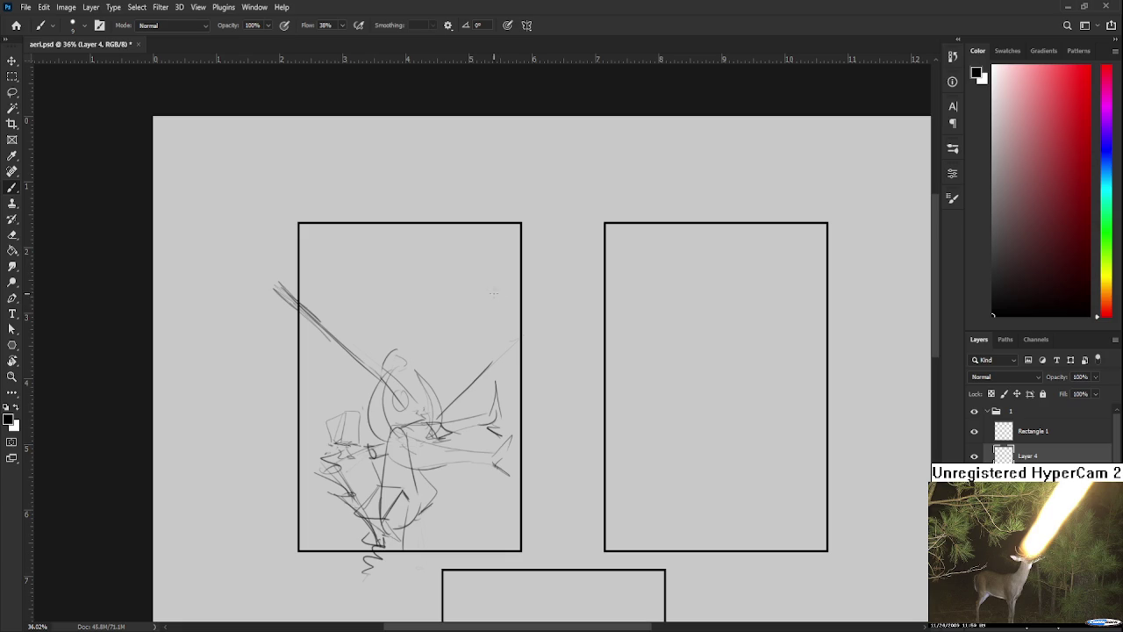
mouse_move(431, 329)
mouse_down()
mouse_move(454, 391)
mouse_move(448, 353)
mouse_move(469, 322)
mouse_up()
mouse_move(497, 258)
mouse_down()
mouse_move(496, 329)
mouse_move(466, 375)
mouse_up()
key(ctrl+z)
drag(495, 323, 476, 357)
mouse_move(498, 260)
mouse_down()
mouse_move(525, 336)
mouse_move(521, 323)
mouse_up()
drag(501, 320, 528, 314)
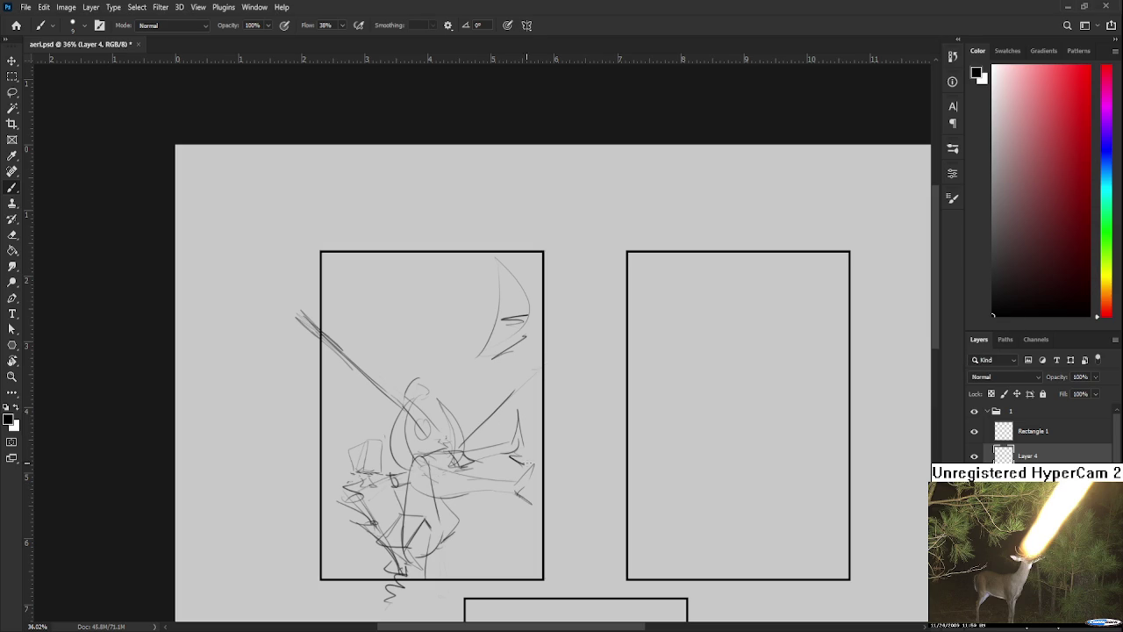
- Draw long diagonals across the first panel and a small curve just right of it
scroll(567, 437, down, 1)
mouse_move(462, 437)
mouse_down()
mouse_move(562, 450)
mouse_move(361, 386)
mouse_up()
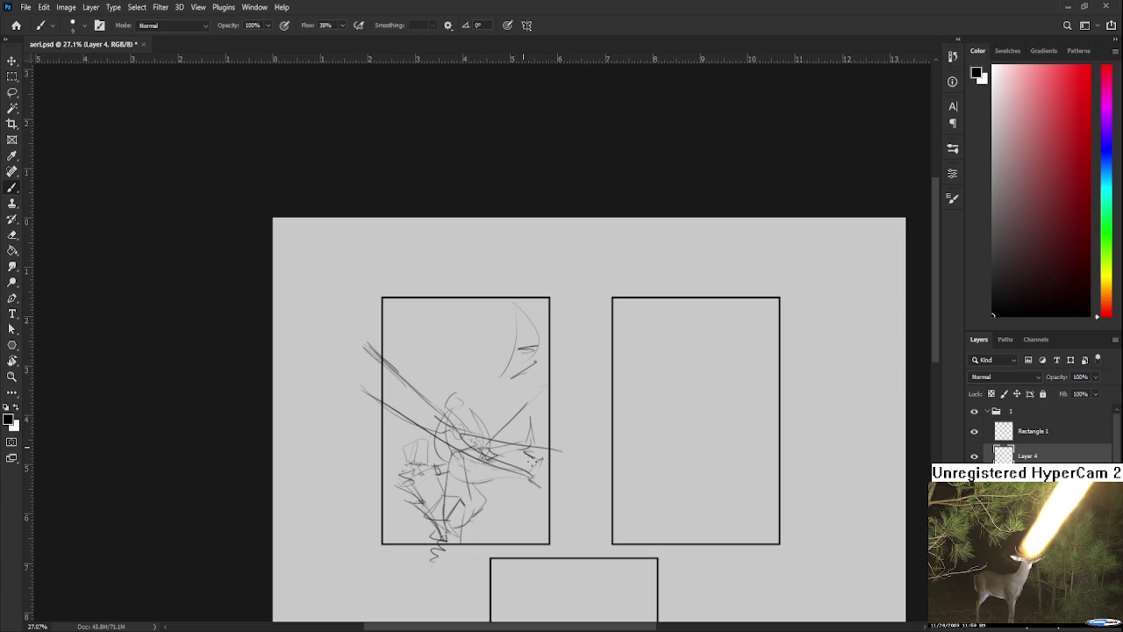
drag(567, 447, 563, 466)
drag(574, 348, 477, 324)
key(ctrl+z)
mouse_move(568, 389)
mouse_down()
mouse_move(464, 326)
mouse_move(504, 367)
mouse_up()
mouse_move(344, 328)
mouse_down()
mouse_move(466, 344)
mouse_move(537, 389)
mouse_up()
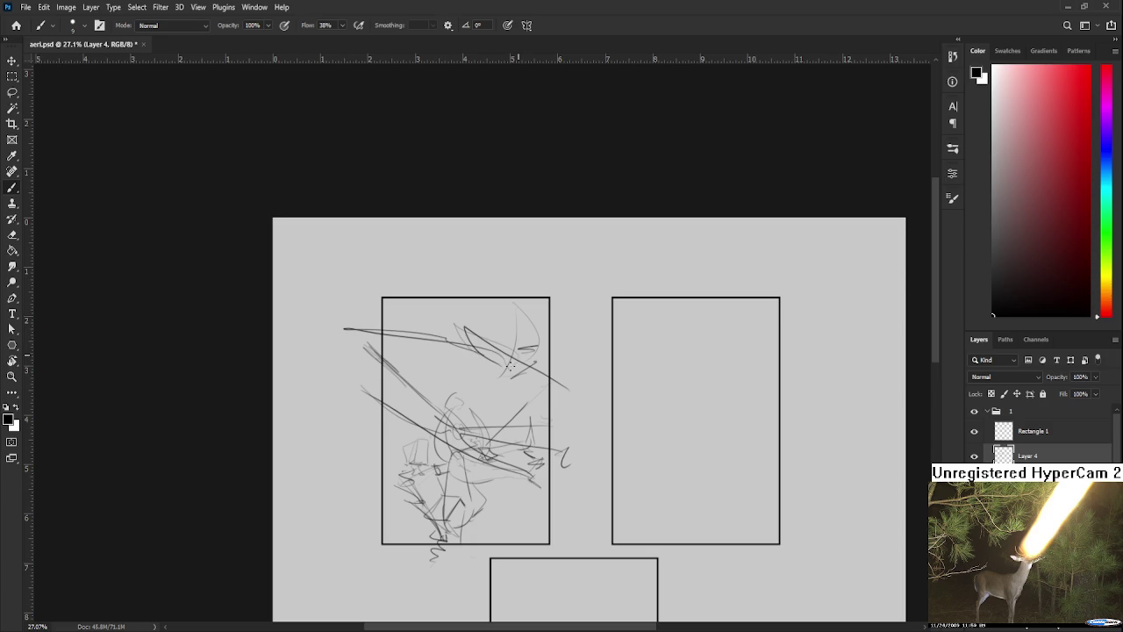
- Sweep long arcs down the panel's upper right, undoing the looping and faint attempts
mouse_move(531, 318)
mouse_down()
mouse_move(484, 397)
mouse_move(537, 410)
mouse_move(555, 377)
mouse_up()
key(ctrl+z)
key(ctrl+z)
drag(530, 300, 527, 401)
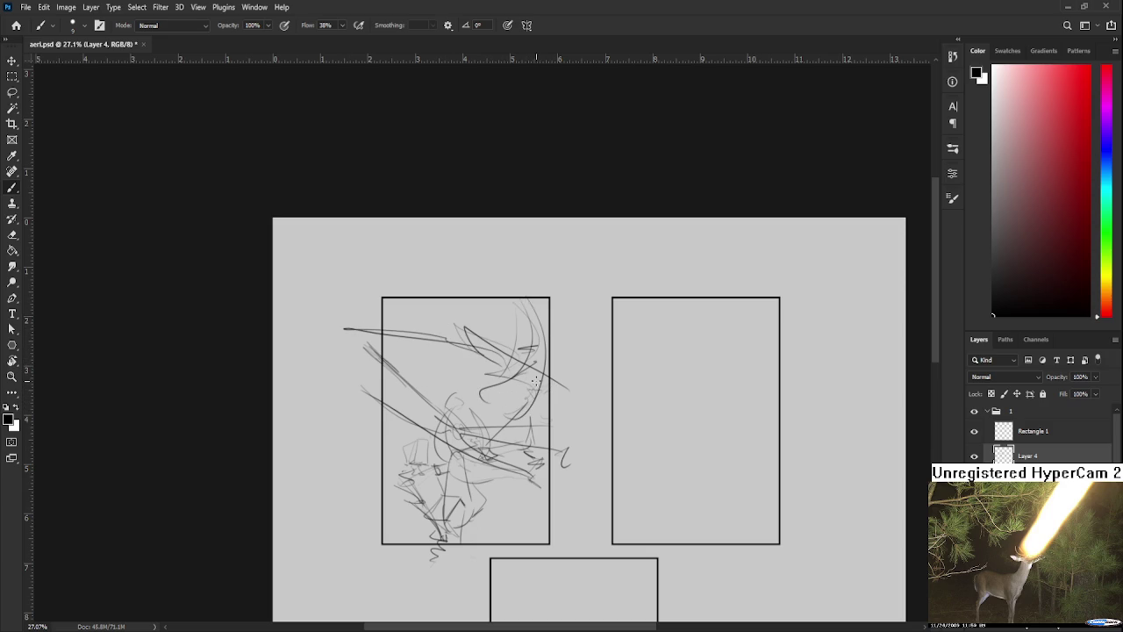
drag(535, 316, 485, 420)
mouse_move(517, 379)
mouse_down()
mouse_move(488, 414)
mouse_move(481, 390)
mouse_up()
key(ctrl+z)
drag(469, 351, 506, 343)
drag(452, 297, 428, 390)
key(ctrl+z)
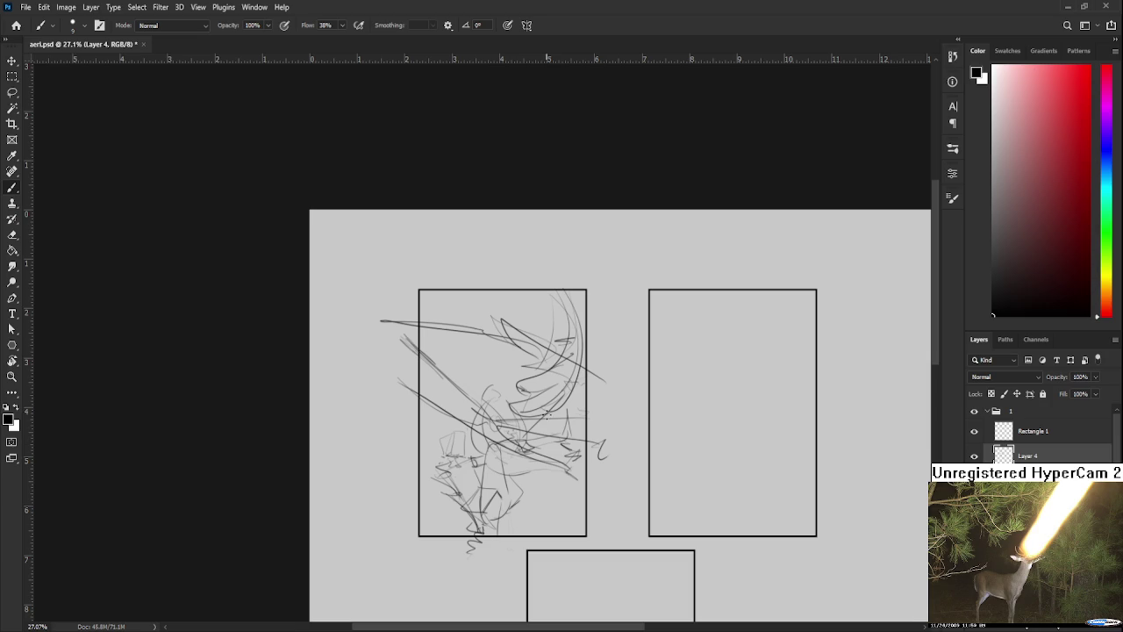
scroll(405, 448, up, 1)
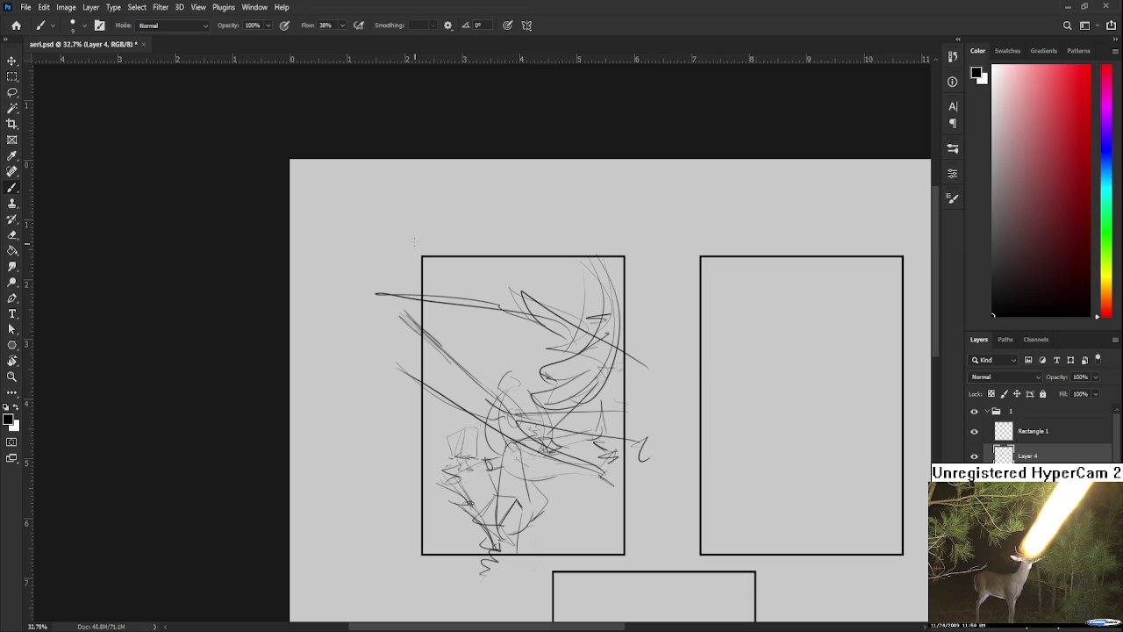
- Brush light loops, a wavy line and a stroke near the first panel's top
mouse_move(457, 336)
mouse_down()
mouse_move(487, 327)
mouse_move(507, 347)
mouse_up()
drag(513, 295, 500, 358)
drag(500, 296, 477, 282)
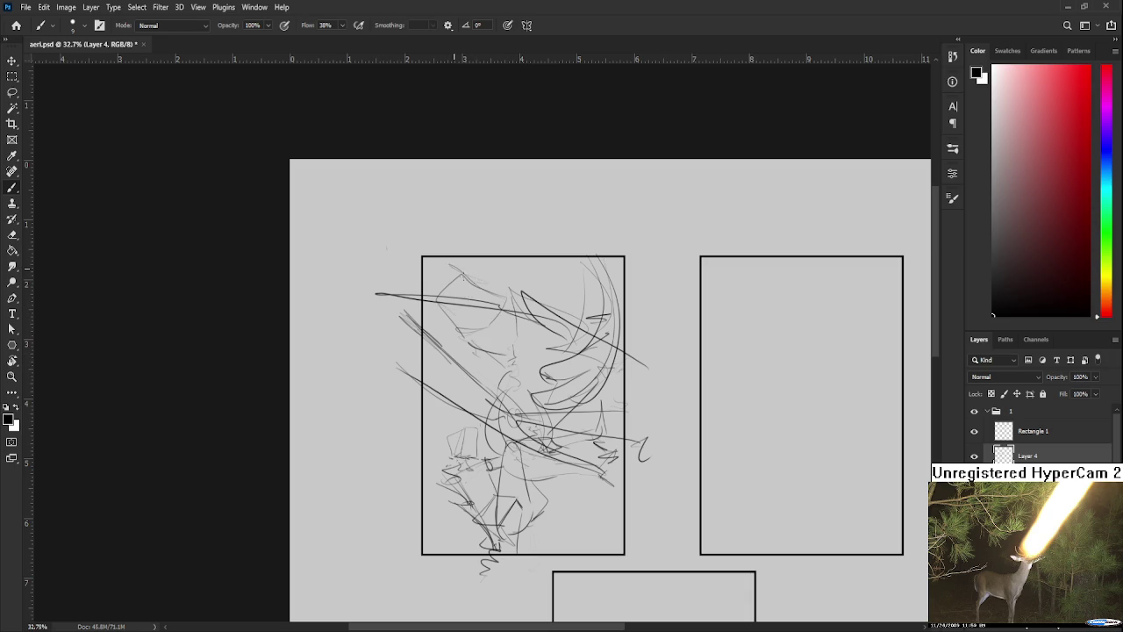
scroll(499, 326, down, 1)
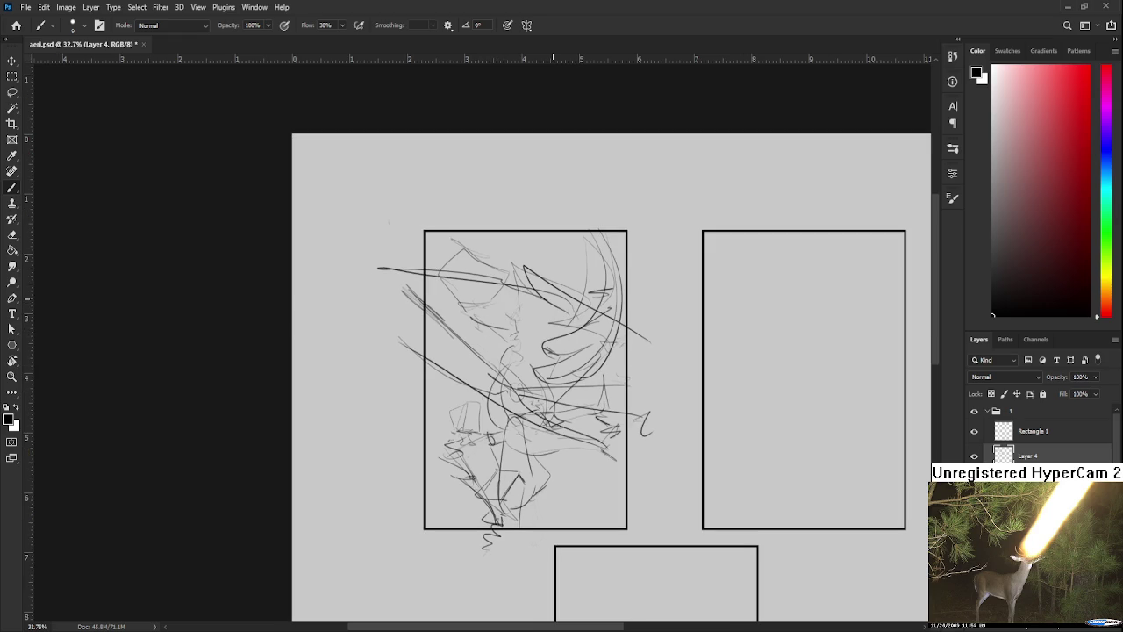
- Lasso the lower sketch, rotate it about -4.48° and shift it, then add dark strokes
key(l)
mouse_move(478, 402)
mouse_down()
mouse_move(630, 376)
mouse_move(517, 398)
mouse_up()
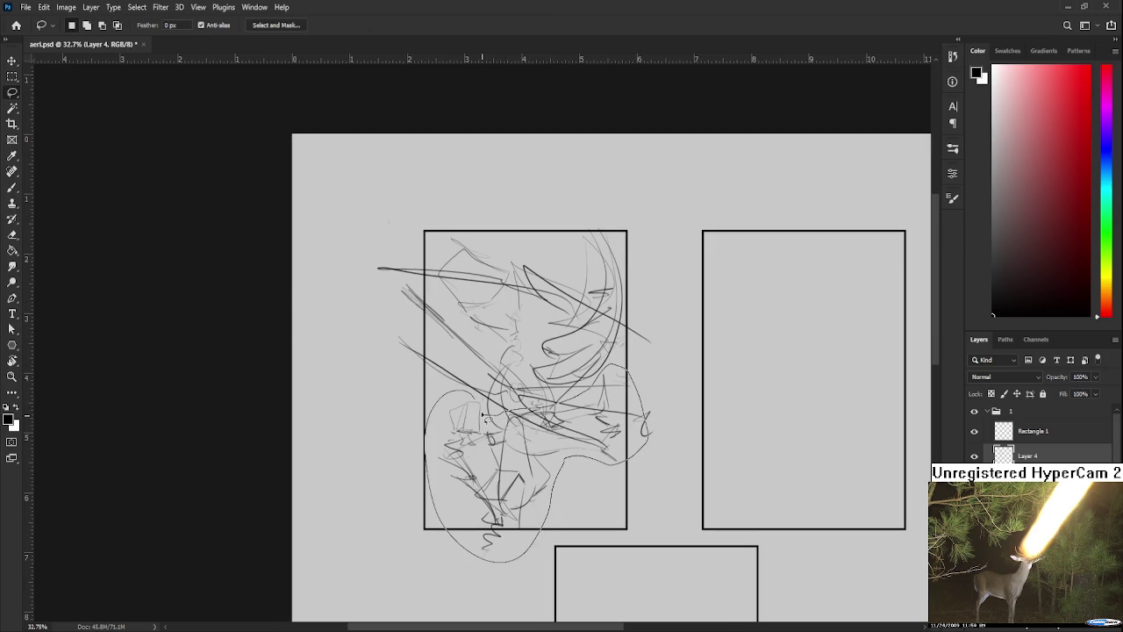
key(ctrl+t)
mouse_move(626, 499)
mouse_down()
mouse_move(690, 477)
mouse_move(679, 459)
mouse_move(591, 456)
mouse_up()
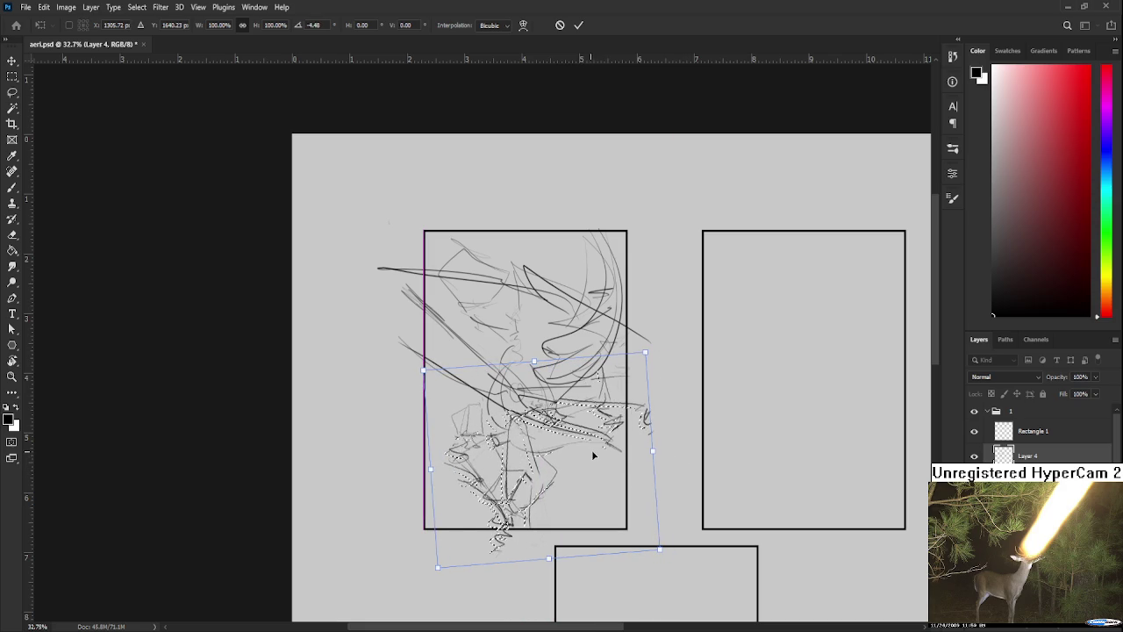
key(Return)
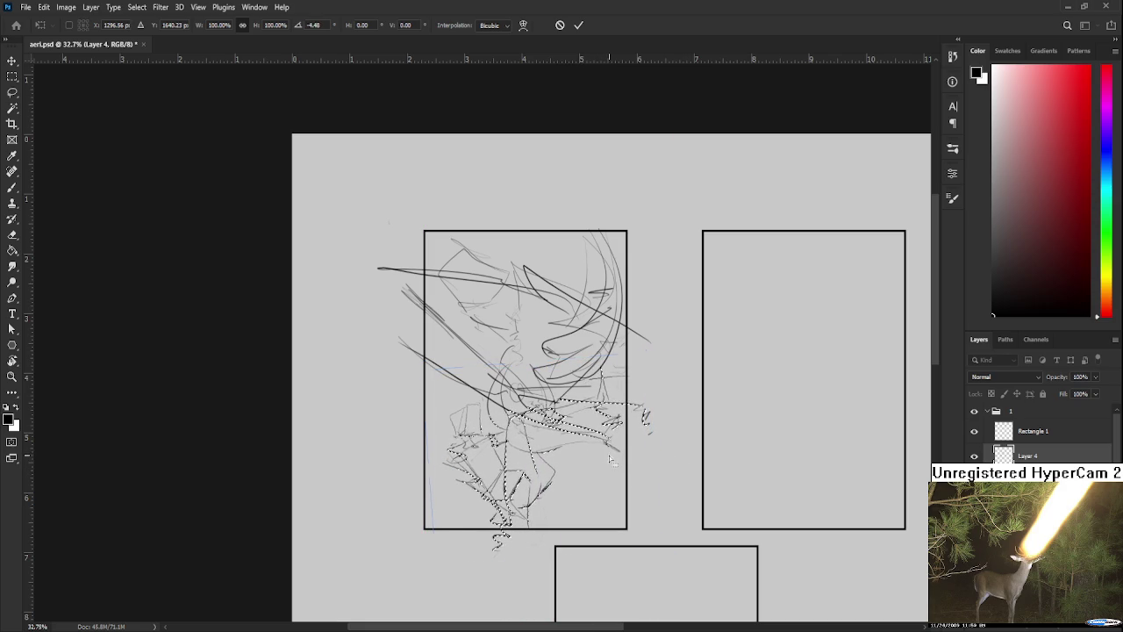
key(ctrl+d)
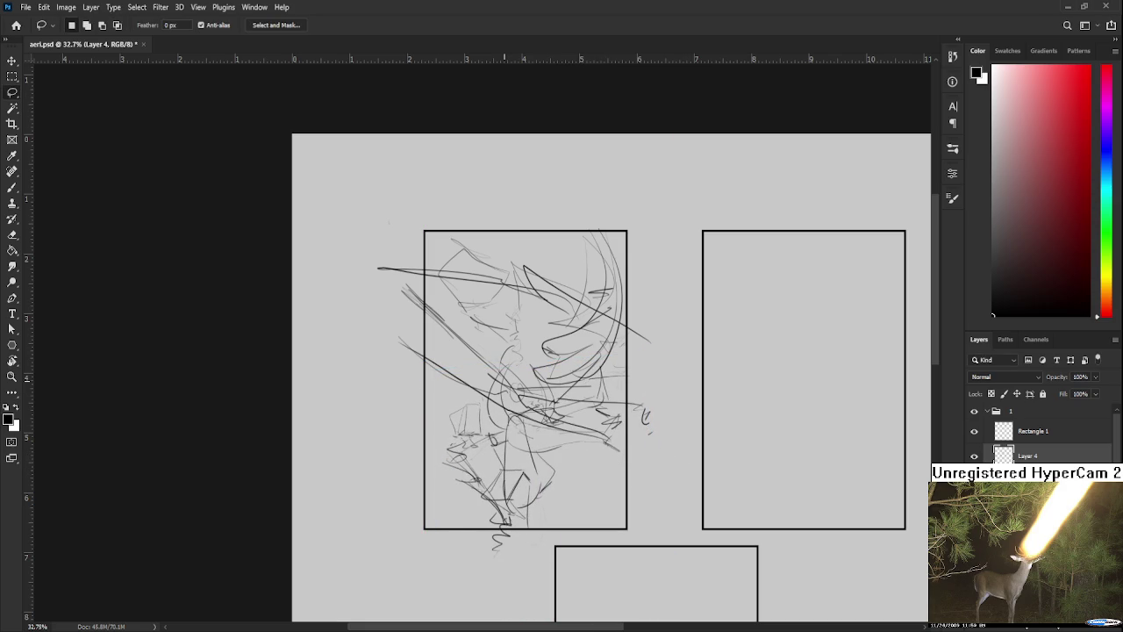
key(e)
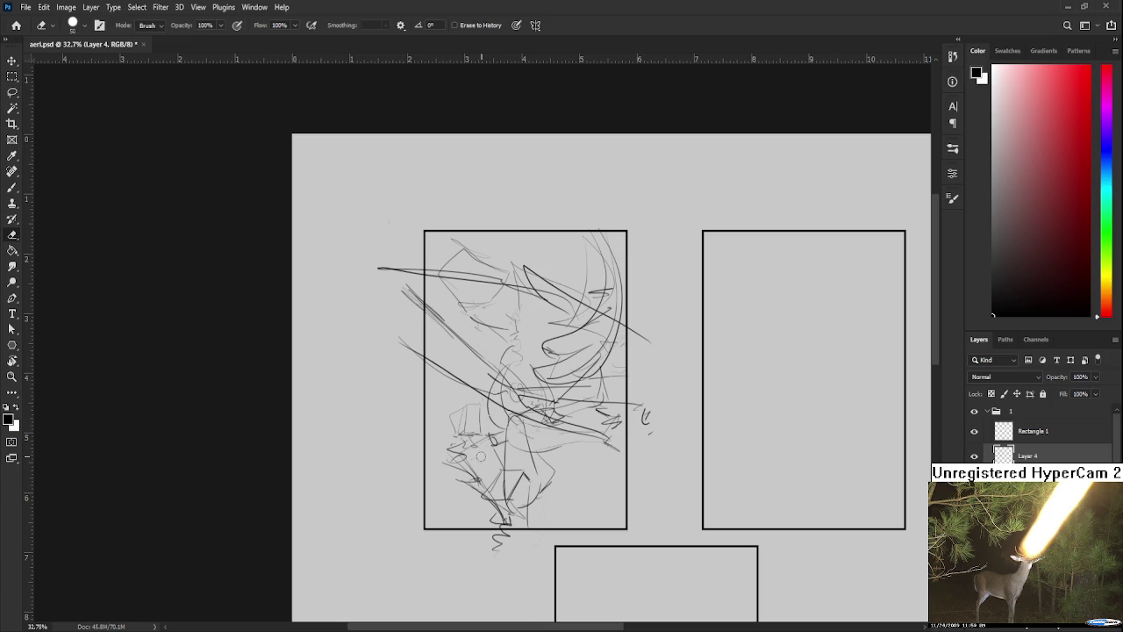
key(b)
mouse_move(472, 477)
mouse_down()
mouse_move(451, 460)
mouse_move(470, 451)
mouse_move(468, 476)
mouse_up()
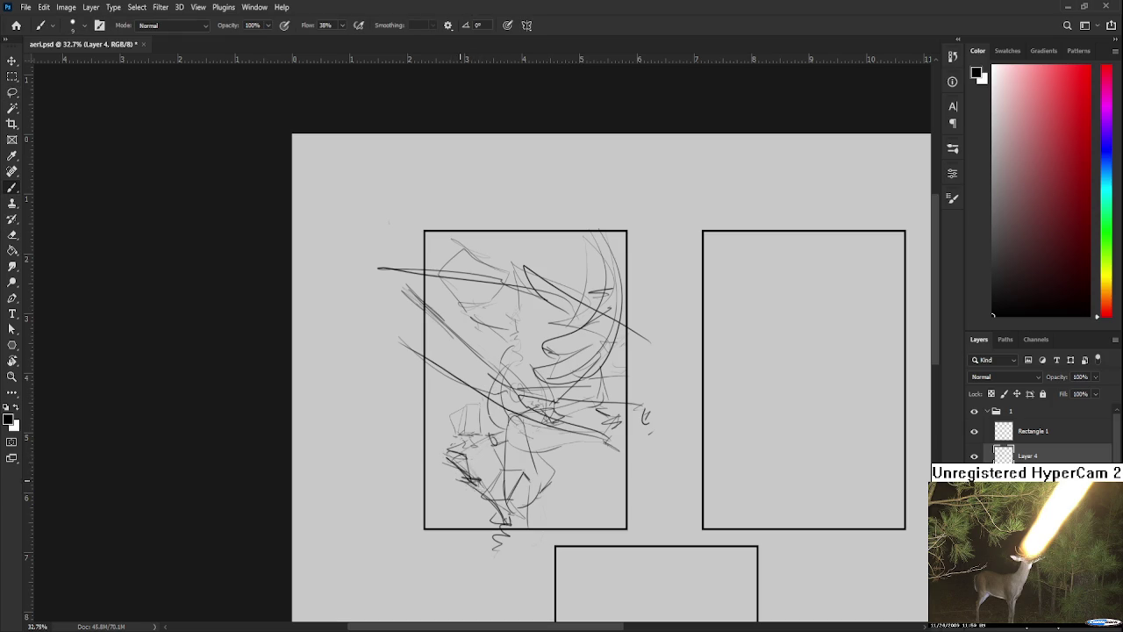
- Add short dark strokes and marks at the bottom of the first panel's sketch
drag(484, 507, 495, 521)
mouse_move(466, 477)
mouse_down()
mouse_move(482, 474)
mouse_move(493, 519)
mouse_up()
mouse_move(481, 484)
mouse_down()
mouse_move(495, 526)
mouse_move(491, 484)
mouse_move(488, 528)
mouse_move(490, 517)
mouse_move(512, 565)
mouse_move(498, 553)
mouse_up()
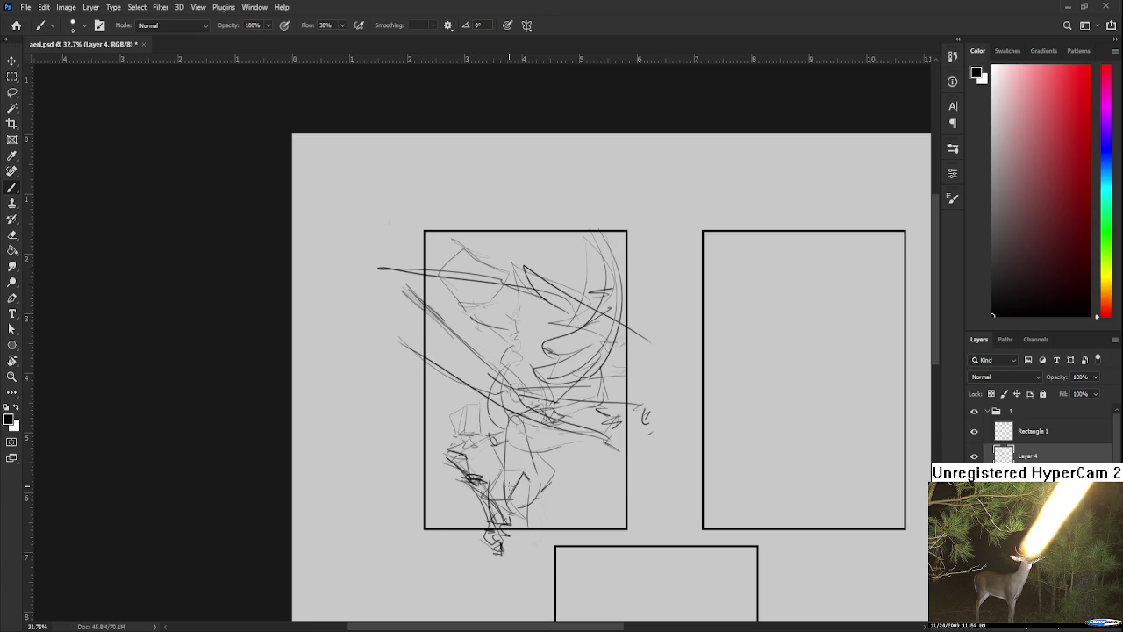
drag(506, 491, 507, 504)
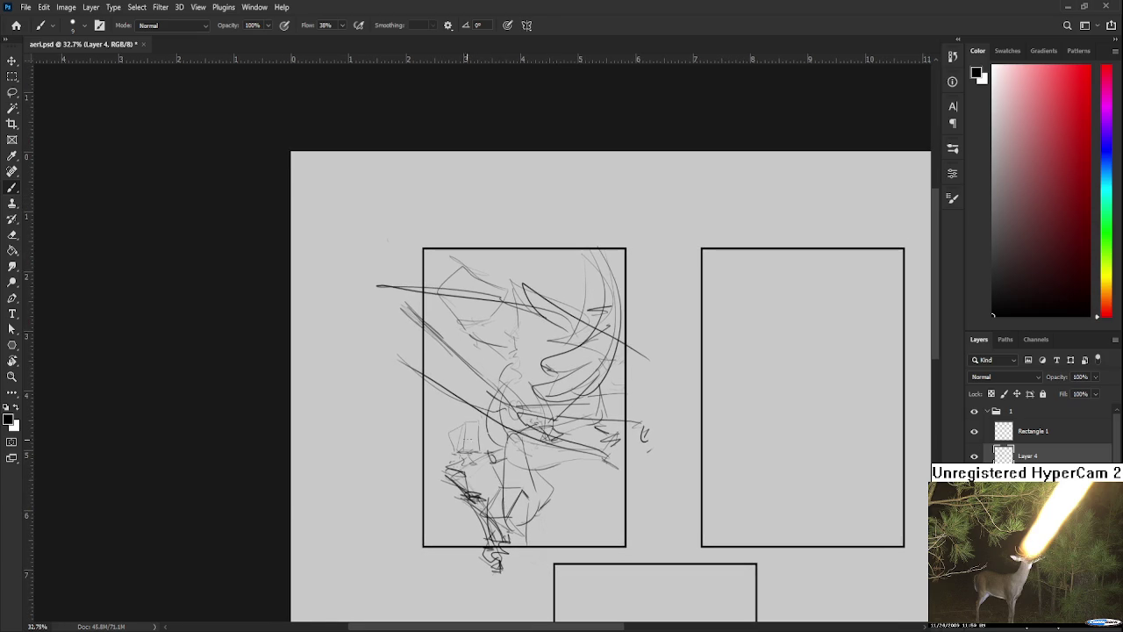
- Try a small box shape with vertical lines in the first panel, then undo it
mouse_move(462, 433)
mouse_down()
mouse_move(470, 456)
mouse_move(462, 451)
mouse_up()
key(ctrl+z)
mouse_move(455, 430)
mouse_down()
mouse_move(477, 437)
mouse_move(474, 420)
mouse_move(475, 455)
mouse_move(458, 447)
mouse_move(459, 468)
mouse_move(488, 463)
mouse_move(477, 449)
mouse_up()
key(ctrl+z)
key(ctrl+z)
key(ctrl+z)
key(ctrl+z)
key(ctrl+z)
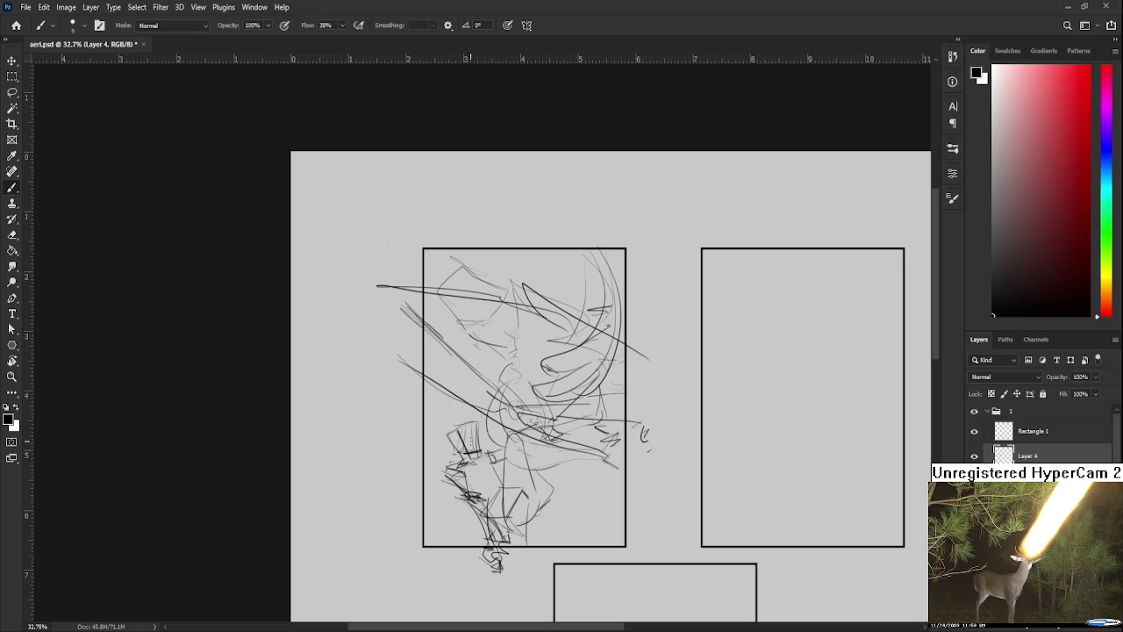
mouse_move(496, 489)
mouse_down()
mouse_move(472, 459)
mouse_move(524, 427)
mouse_up()
scroll(534, 450, down, 2)
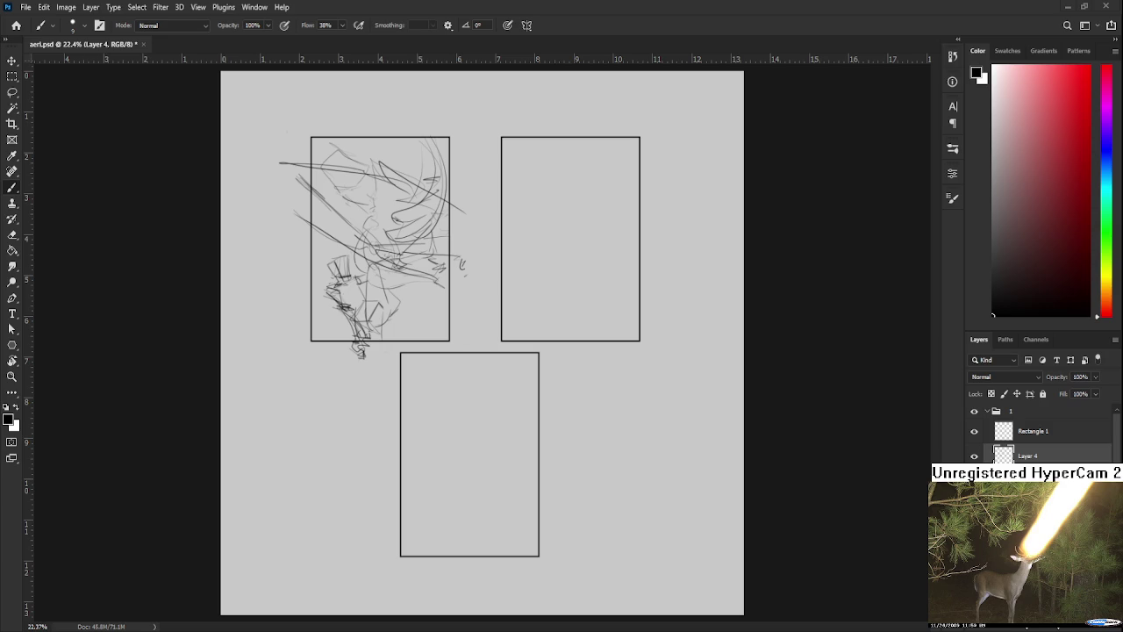
scroll(466, 310, down, 1)
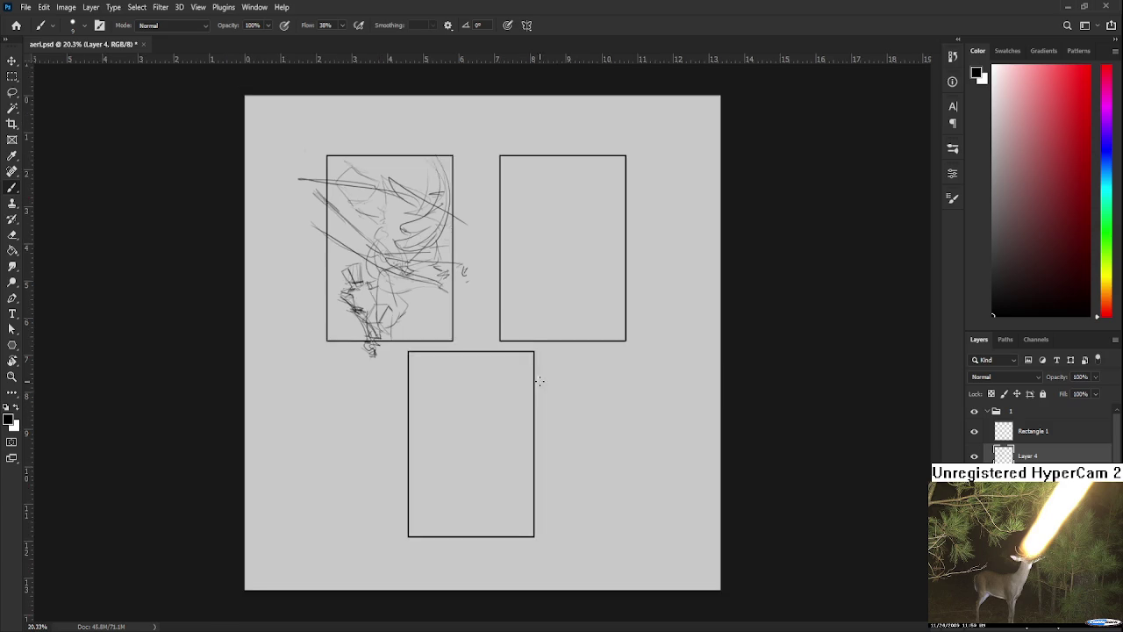
- On Layer 3, draft the diagonal and horizontal box edges in the second panel
scroll(579, 342, up, 2)
scroll(586, 301, up, 1)
scroll(761, 472, up, 3)
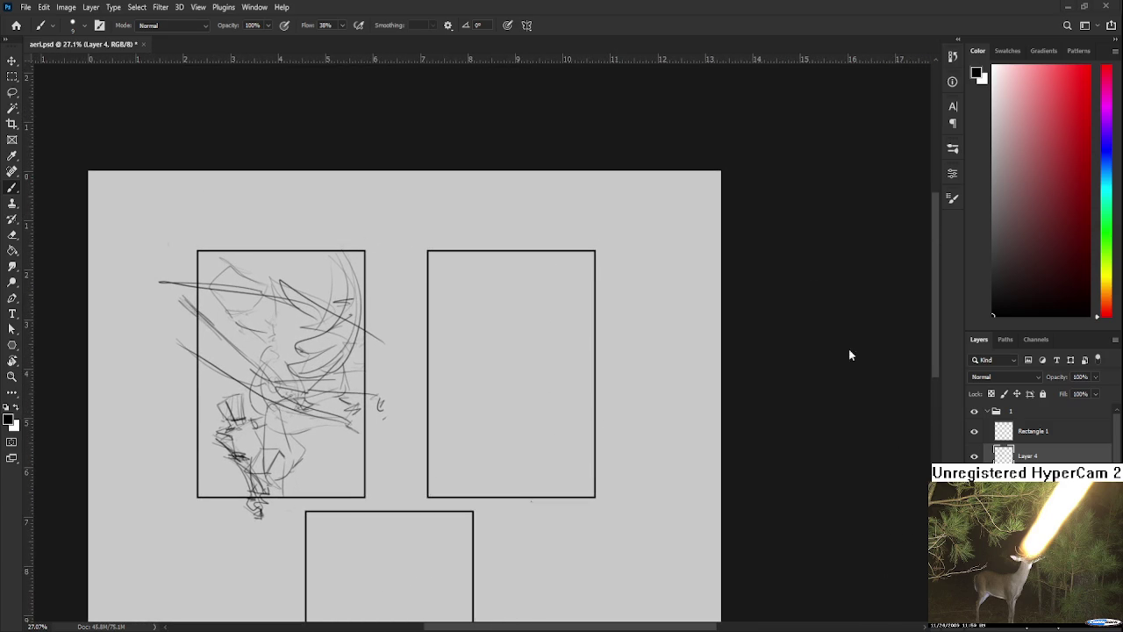
click(1036, 480)
mouse_move(452, 316)
mouse_down()
mouse_move(394, 351)
mouse_move(455, 412)
mouse_up()
key(ctrl+z)
drag(446, 368, 465, 430)
key(ctrl+z)
mouse_move(456, 362)
mouse_down()
mouse_move(475, 416)
mouse_move(503, 360)
mouse_move(489, 359)
mouse_move(502, 416)
mouse_up()
key(ctrl+z)
- Rework the box's right edges and slanted top, and close its bottom with a curve
key(ctrl+z)
drag(500, 358, 507, 417)
key(ctrl+z)
mouse_move(452, 362)
mouse_down()
mouse_move(474, 346)
mouse_move(517, 345)
mouse_up()
key(ctrl+z)
key(ctrl+z)
mouse_move(455, 360)
mouse_down()
mouse_move(507, 343)
mouse_move(508, 397)
mouse_up()
key(ctrl+z)
mouse_move(512, 342)
mouse_down()
mouse_move(509, 402)
mouse_move(498, 415)
mouse_move(474, 414)
mouse_move(479, 402)
mouse_move(491, 435)
mouse_up()
key(ctrl+z)
key(ctrl+z)
mouse_move(478, 395)
mouse_down()
mouse_move(505, 405)
mouse_move(490, 430)
mouse_move(446, 419)
mouse_move(523, 435)
mouse_move(505, 451)
mouse_up()
key(ctrl+z)
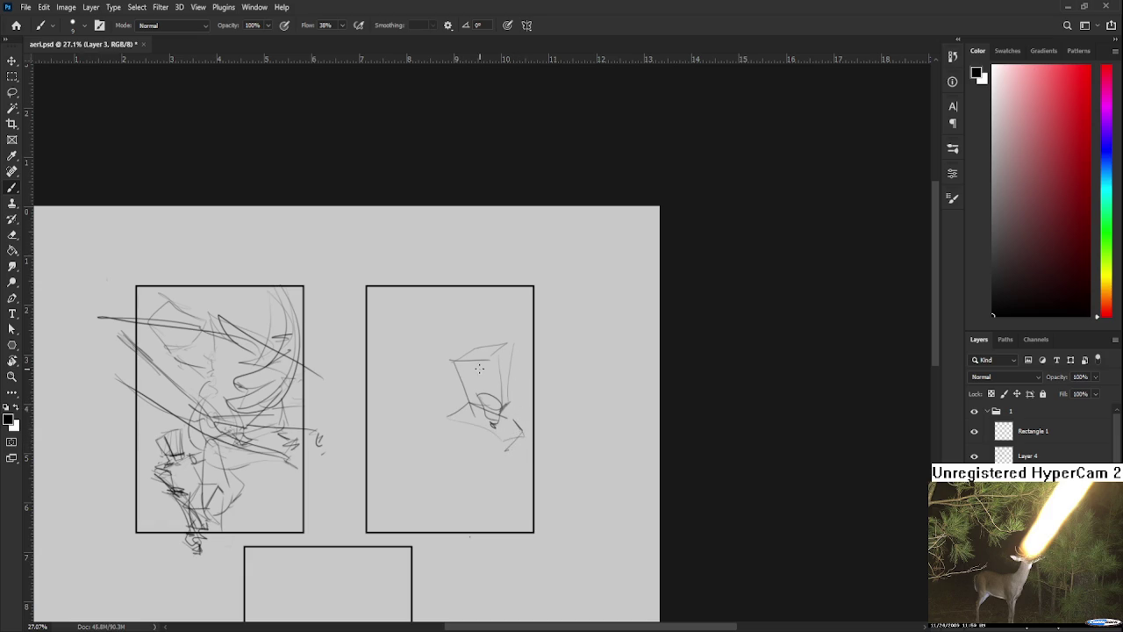
- Lasso the second panel's box sketch and scale it down to about 71%
key(l)
mouse_move(475, 421)
mouse_down()
mouse_move(506, 314)
mouse_move(500, 426)
mouse_up()
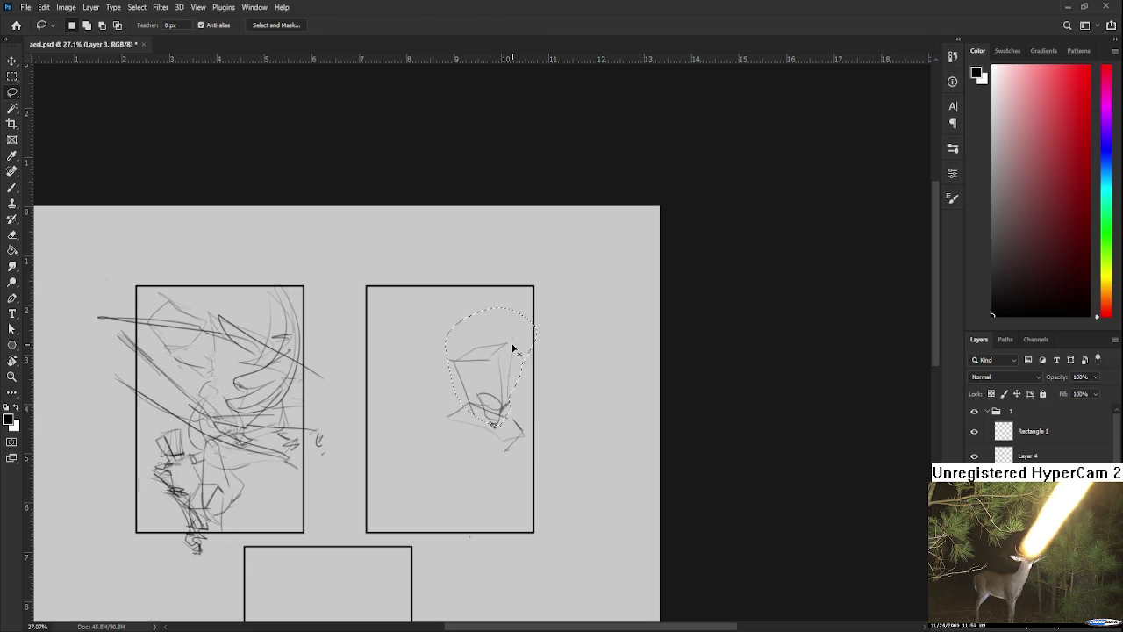
key(ctrl+t)
drag(535, 307, 526, 327)
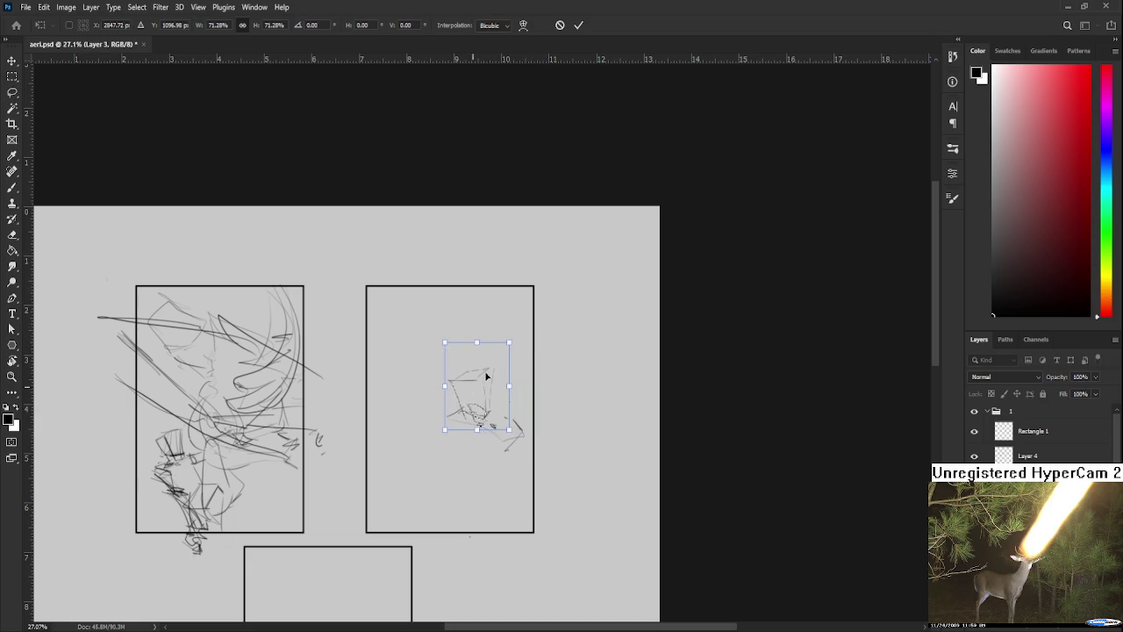
key(Return)
mouse_move(461, 431)
mouse_down()
mouse_move(501, 365)
mouse_move(471, 425)
mouse_up()
- Draw a curved body stroke below the box and a small mark in the first panel
key(b)
key(ctrl+z)
mouse_move(503, 340)
mouse_down()
mouse_move(539, 401)
mouse_move(488, 410)
mouse_move(510, 398)
mouse_move(522, 419)
mouse_up()
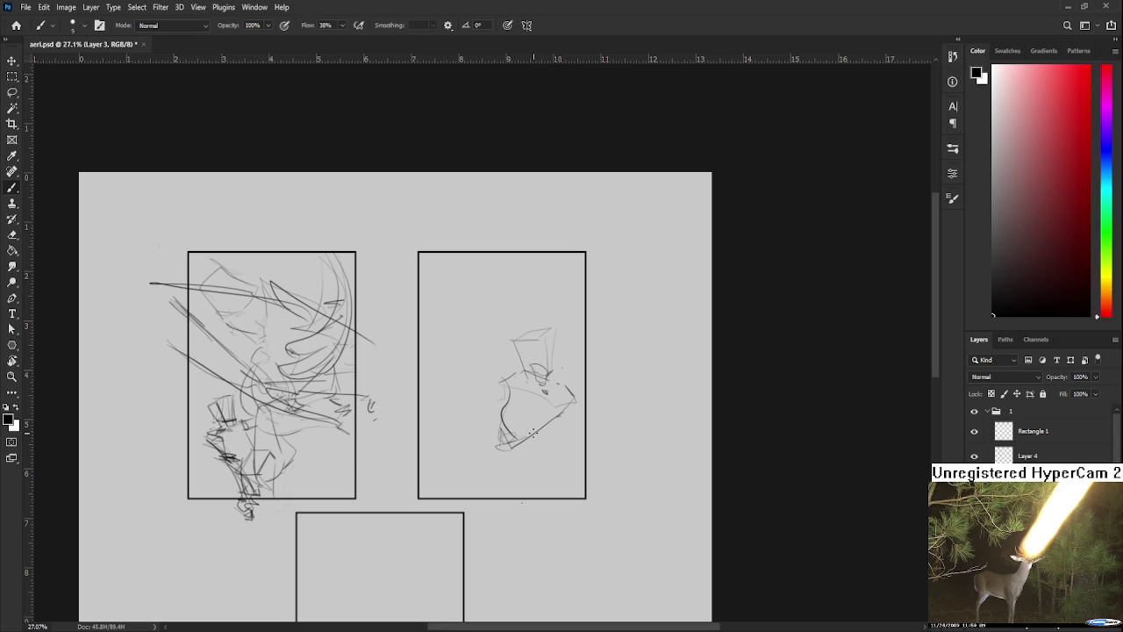
drag(228, 406, 235, 414)
drag(492, 430, 552, 426)
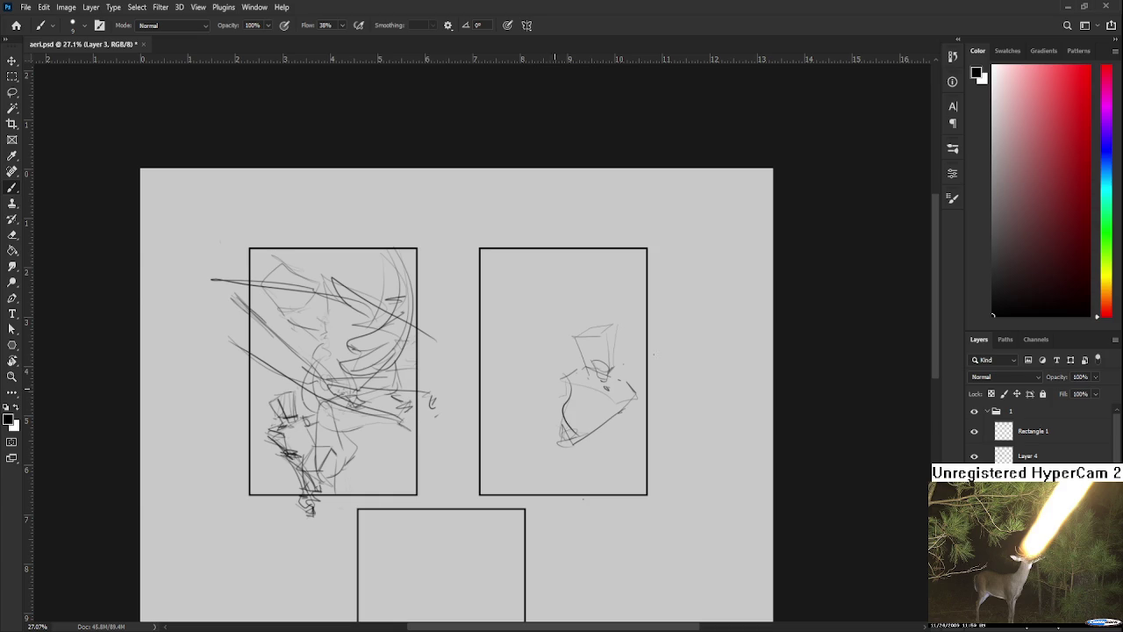
scroll(660, 345, down, 3)
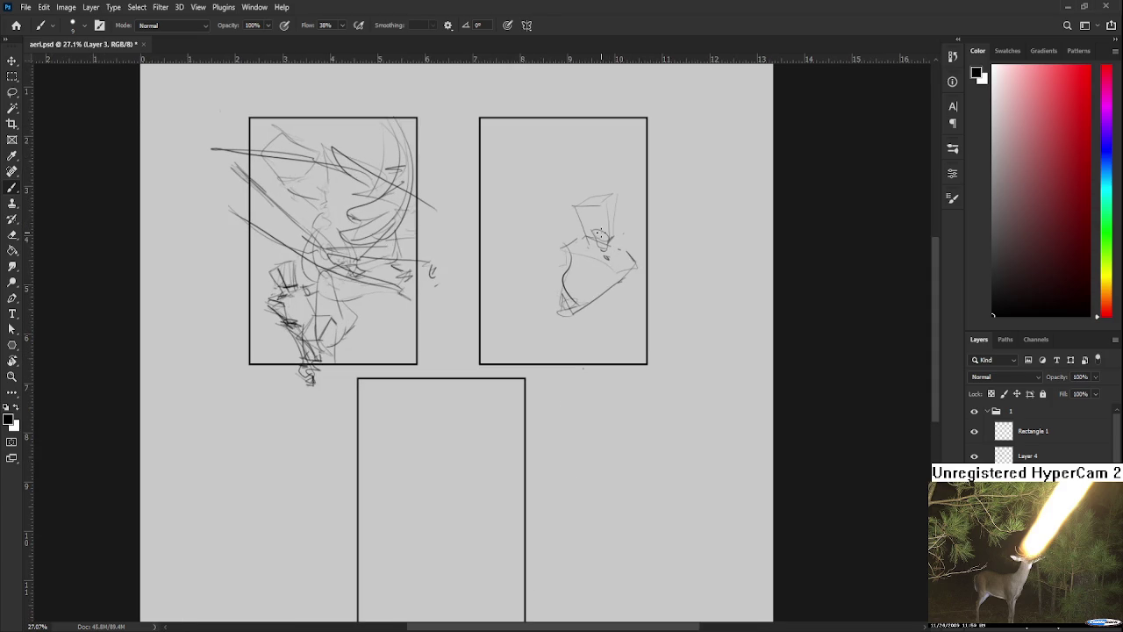
- Add zigzag and dark strokes to the sides and lower body of the second-panel figure
drag(598, 233, 499, 362)
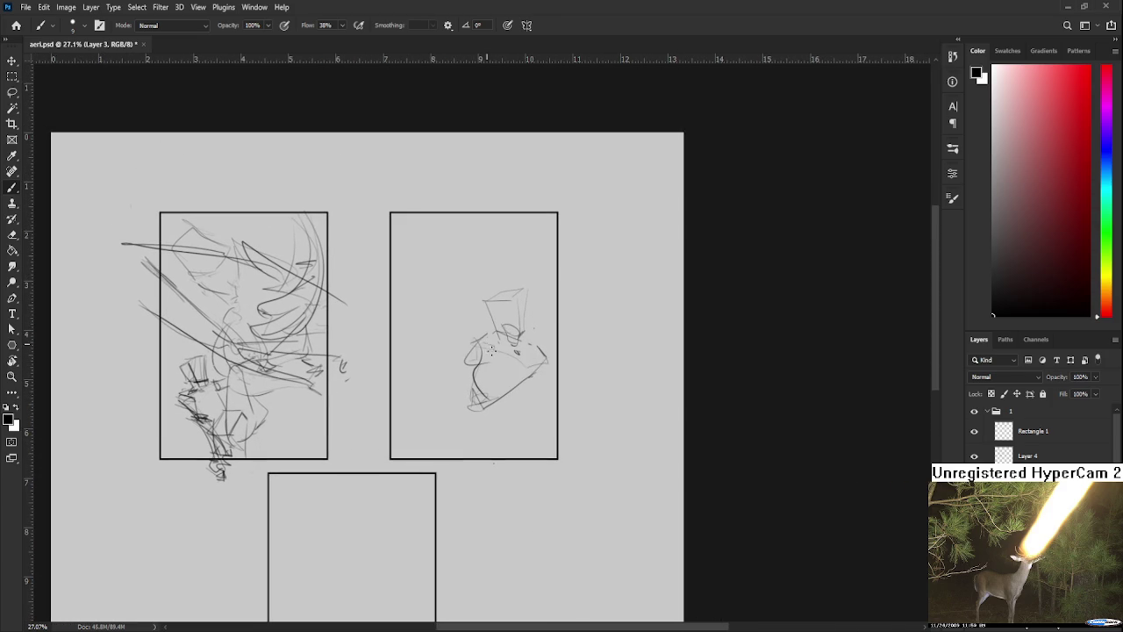
mouse_move(470, 349)
mouse_down()
mouse_move(446, 373)
mouse_move(473, 378)
mouse_move(442, 400)
mouse_move(497, 374)
mouse_move(542, 377)
mouse_move(499, 427)
mouse_up()
drag(539, 382, 502, 430)
key(ctrl+z)
key(ctrl+z)
mouse_move(524, 361)
mouse_down()
mouse_move(491, 409)
mouse_move(533, 375)
mouse_move(475, 427)
mouse_up()
drag(485, 359, 500, 384)
mouse_move(489, 373)
mouse_down()
mouse_move(509, 364)
mouse_move(496, 384)
mouse_move(507, 402)
mouse_up()
drag(491, 349, 502, 404)
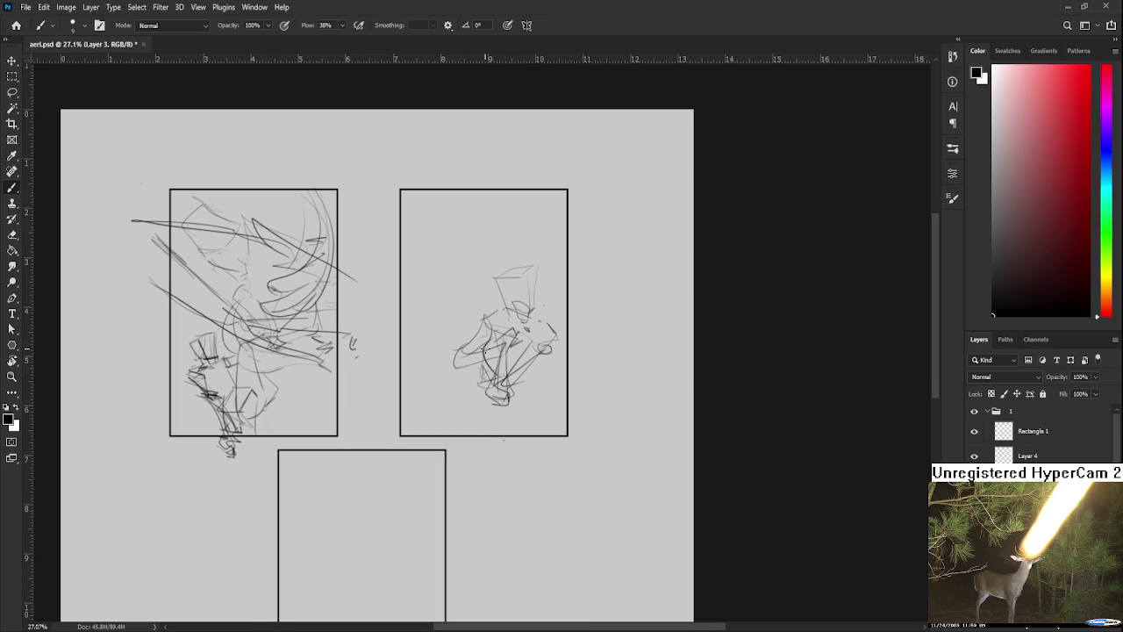
- Add lower-left strokes and sweeping ground curves beneath the figure
drag(450, 367, 497, 410)
drag(451, 372, 465, 403)
key(ctrl+z)
mouse_move(452, 363)
mouse_down()
mouse_move(479, 402)
mouse_move(479, 352)
mouse_move(470, 422)
mouse_move(512, 400)
mouse_move(394, 404)
mouse_move(449, 433)
mouse_up()
key(ctrl+z)
key(ctrl+z)
mouse_move(394, 410)
mouse_down()
mouse_move(500, 423)
mouse_move(455, 370)
mouse_up()
key(ctrl+z)
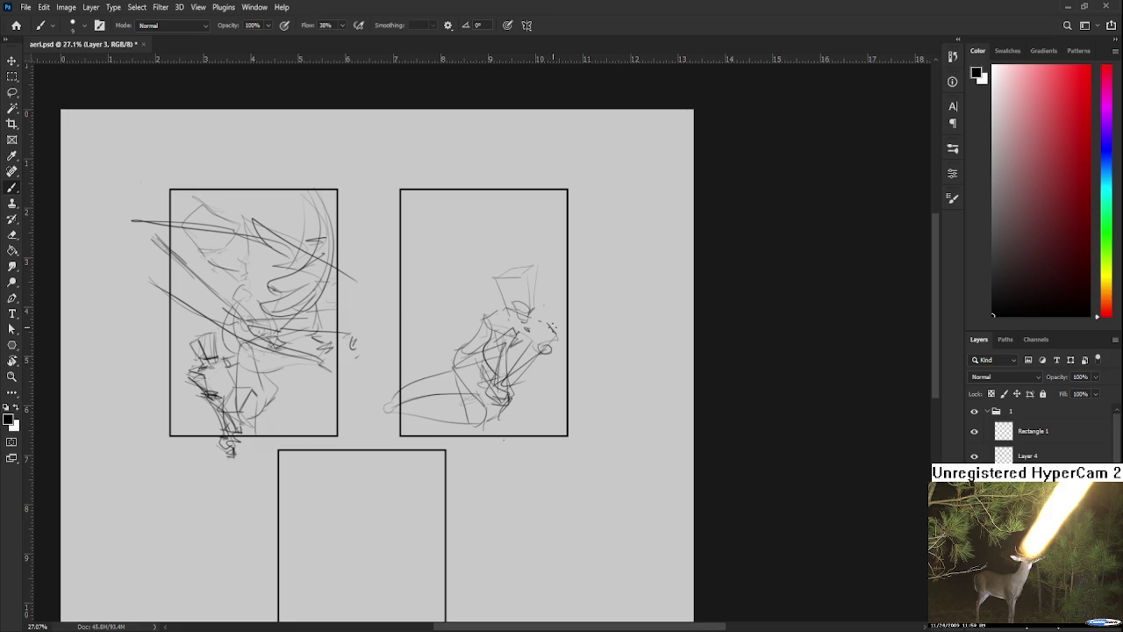
scroll(530, 293, up, 2)
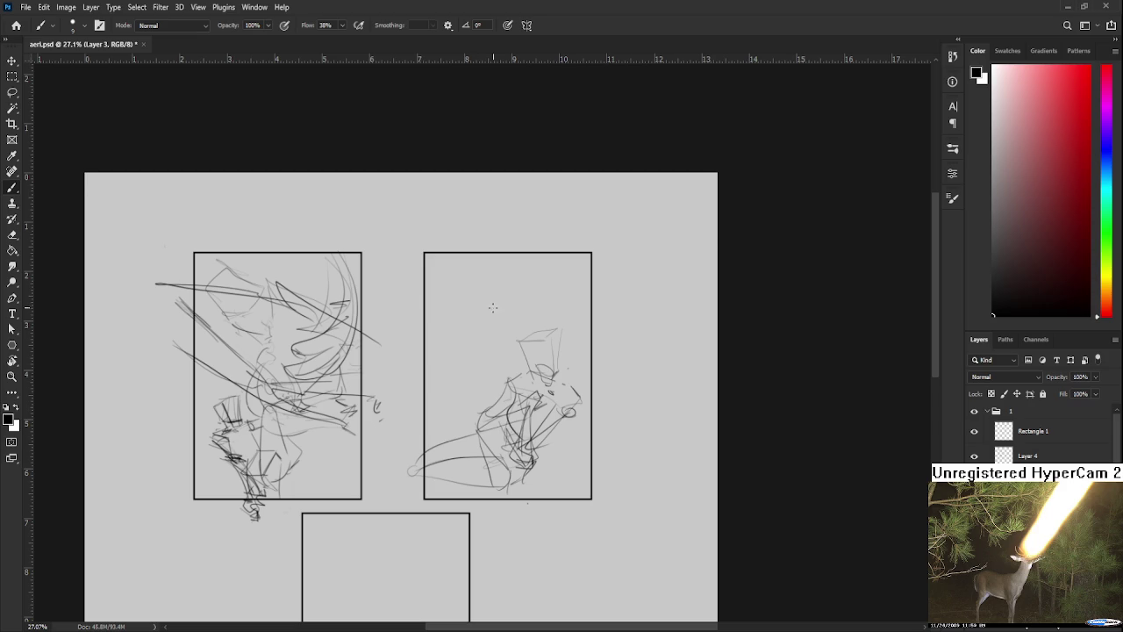
- Try a small arc above the figure and a long diagonal stroke, undoing both
mouse_move(469, 280)
mouse_down()
mouse_move(463, 342)
mouse_move(461, 315)
mouse_move(438, 307)
mouse_up()
key(ctrl+z)
key(ctrl+z)
key(ctrl+z)
drag(426, 394, 530, 291)
key(ctrl+z)
scroll(473, 336, down, 1)
scroll(472, 336, down, 1)
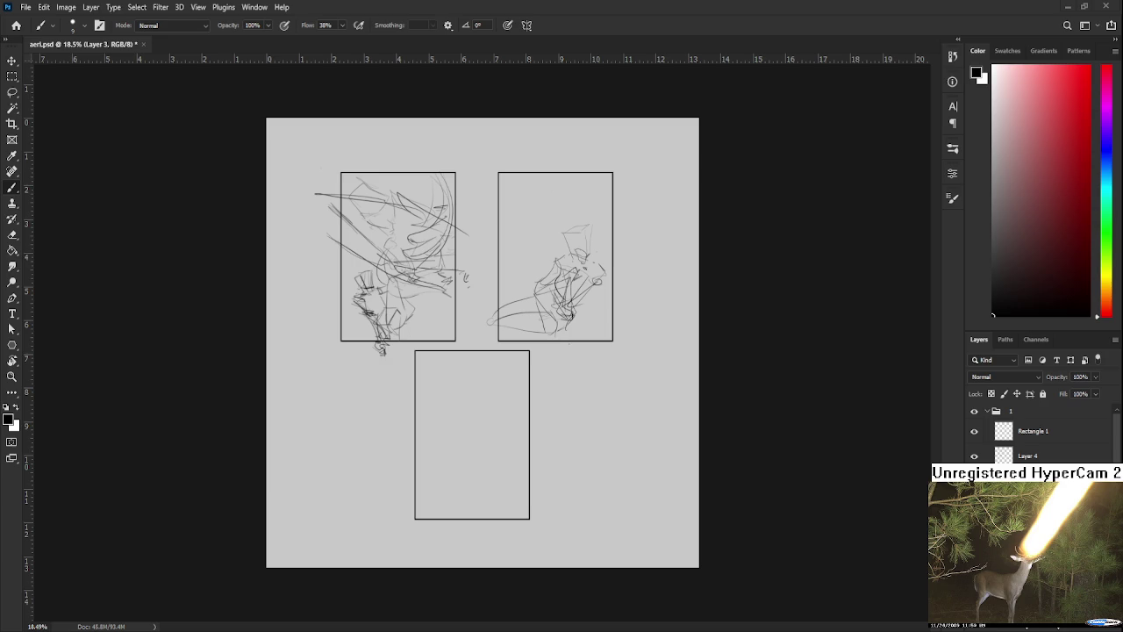
scroll(554, 220, up, 5)
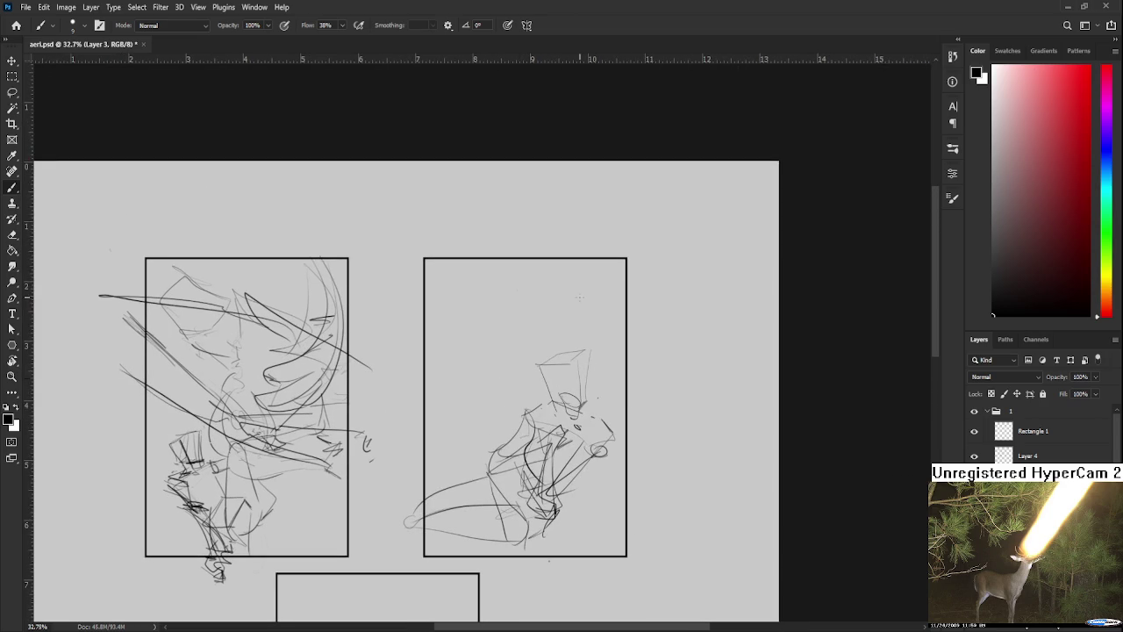
- Draw the inner frame border and the small inset box's edges in the second panel
mouse_move(447, 282)
mouse_down()
mouse_move(446, 419)
mouse_move(521, 419)
mouse_move(588, 272)
mouse_move(618, 294)
mouse_move(609, 427)
mouse_up()
key(ctrl+z)
mouse_move(433, 386)
mouse_down()
mouse_move(443, 463)
mouse_move(434, 451)
mouse_move(494, 381)
mouse_move(497, 437)
mouse_move(483, 453)
mouse_up()
key(ctrl+z)
mouse_move(477, 395)
mouse_down()
mouse_move(475, 430)
mouse_move(456, 435)
mouse_up()
key(ctrl+z)
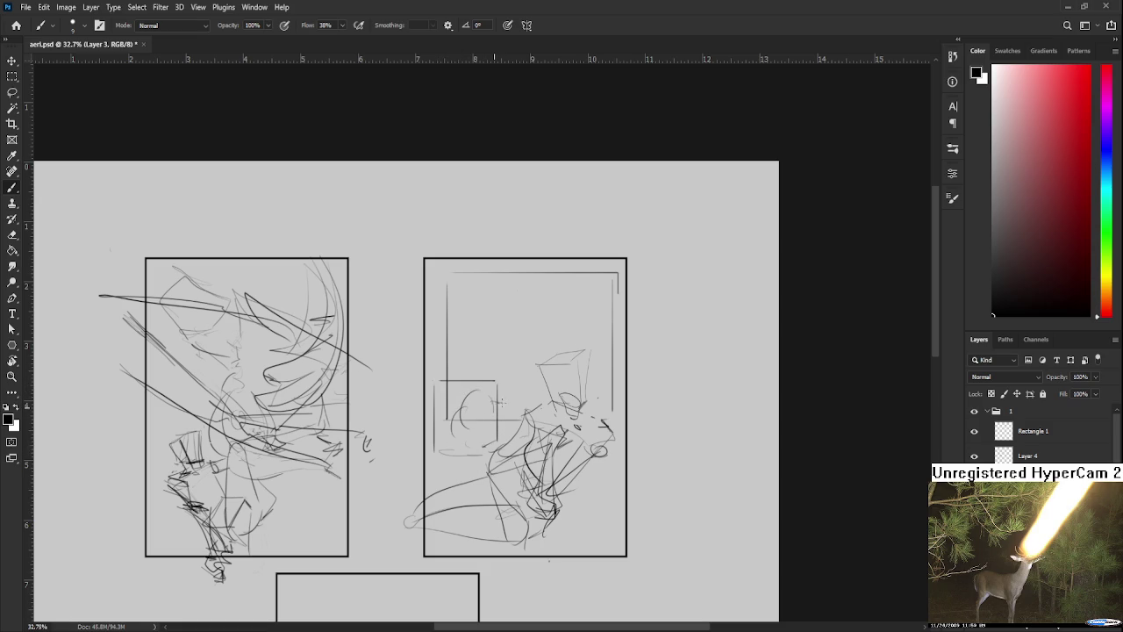
scroll(508, 382, up, 1)
scroll(491, 407, down, 1)
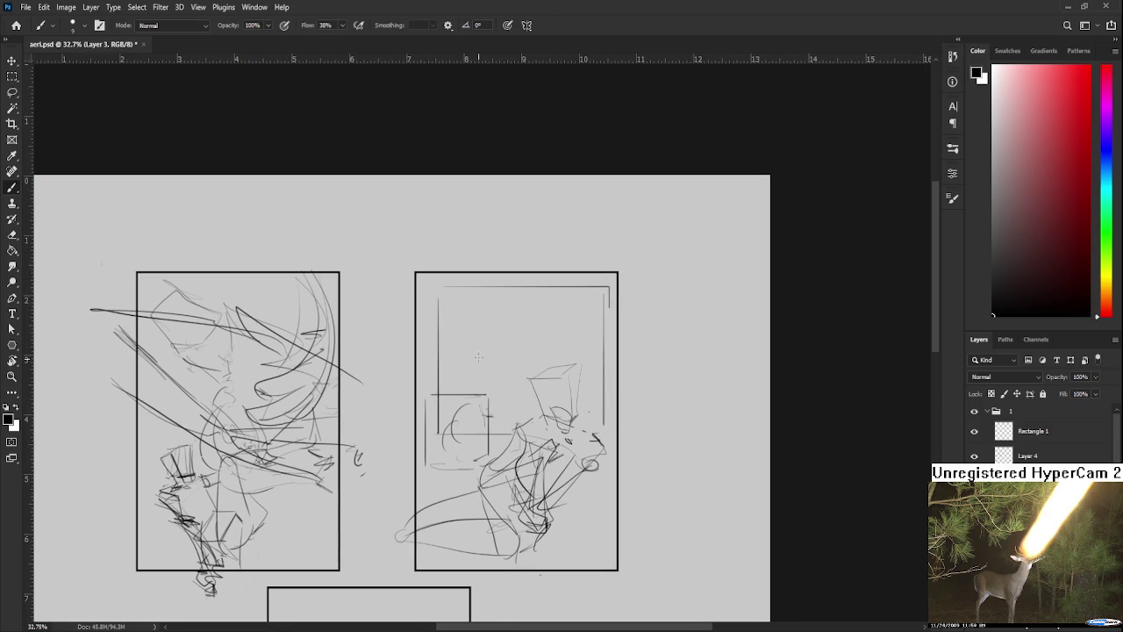
scroll(489, 331, right, 1)
- Draw a sweeping curve across the panel top with faint strokes and marks below it
drag(531, 318, 454, 363)
key(ctrl+z)
mouse_move(535, 298)
mouse_down()
mouse_move(419, 349)
mouse_move(567, 303)
mouse_up()
mouse_move(428, 359)
mouse_down()
mouse_move(579, 378)
mouse_move(498, 386)
mouse_up()
drag(562, 399, 569, 409)
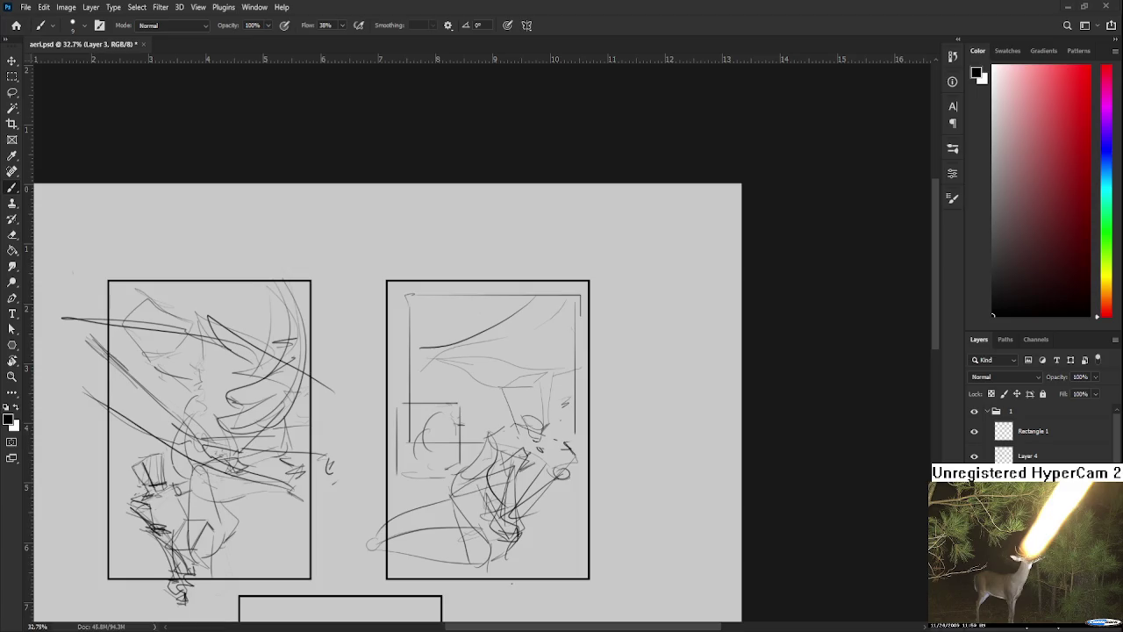
scroll(574, 492, down, 2)
scroll(562, 478, down, 2)
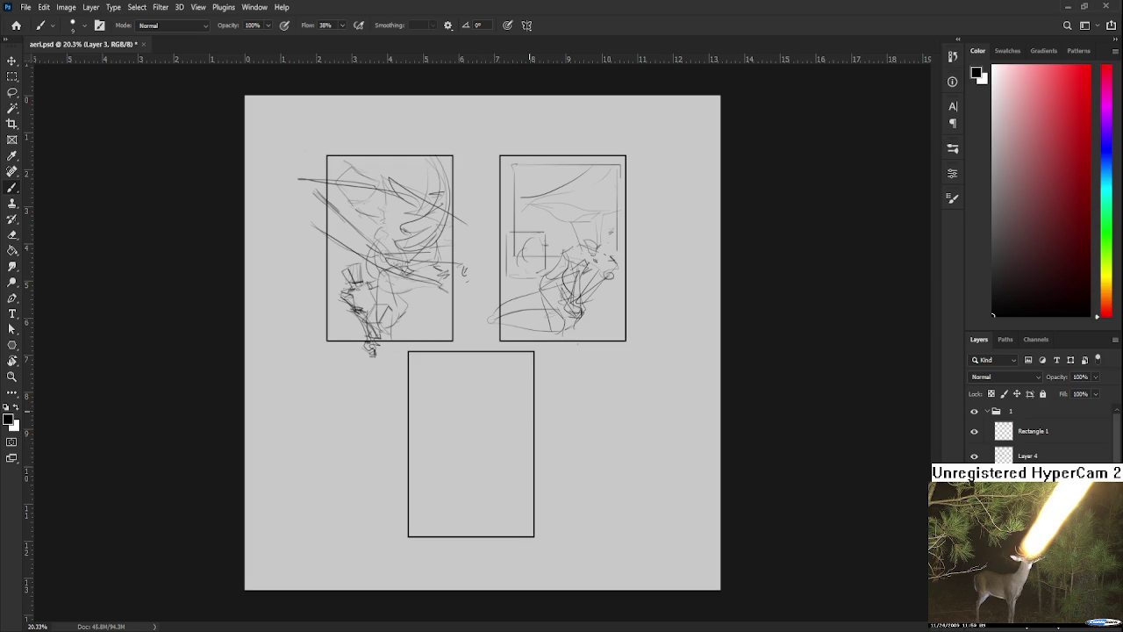
- Scroll up to view both sketched upper panels
scroll(507, 373, up, 1)
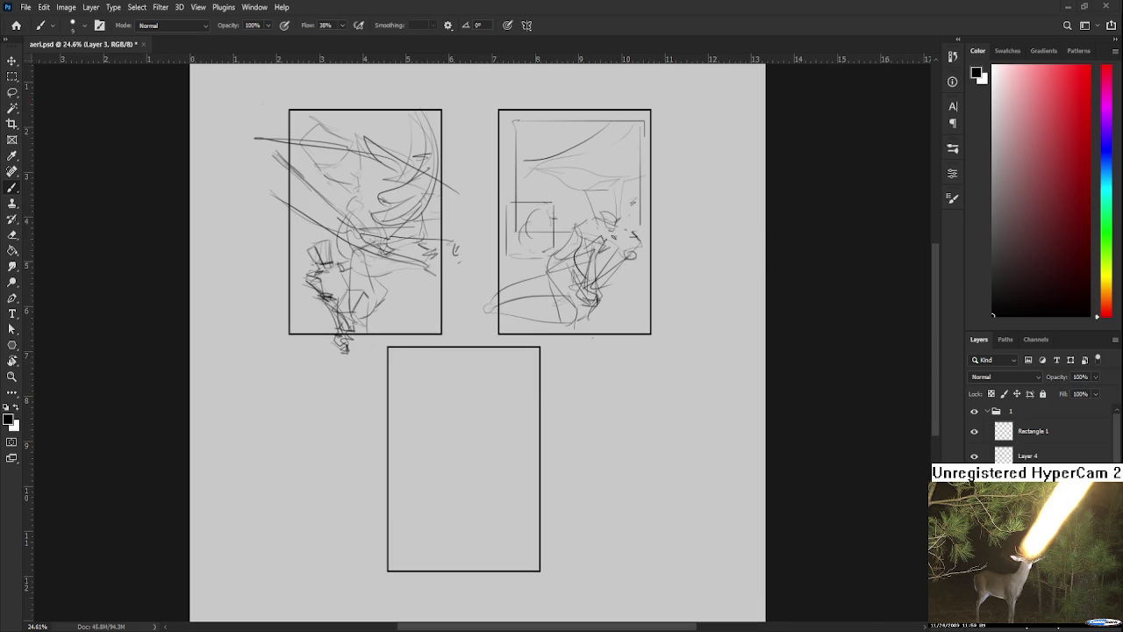
scroll(436, 399, up, 2)
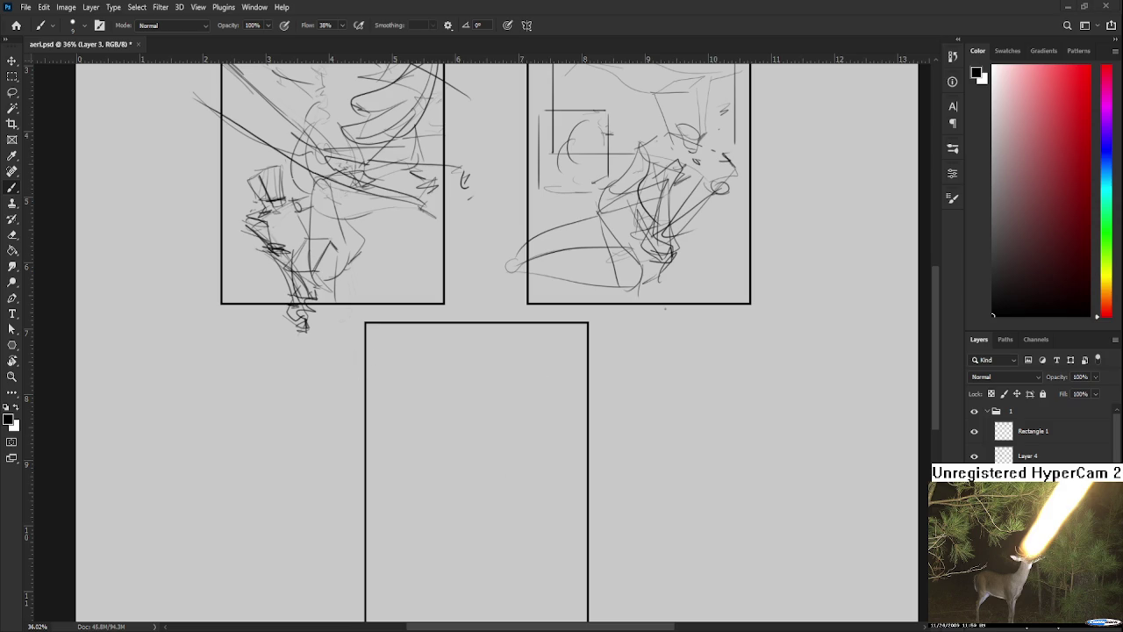
- Sketch short starting strokes in the third panel
scroll(491, 469, down, 2)
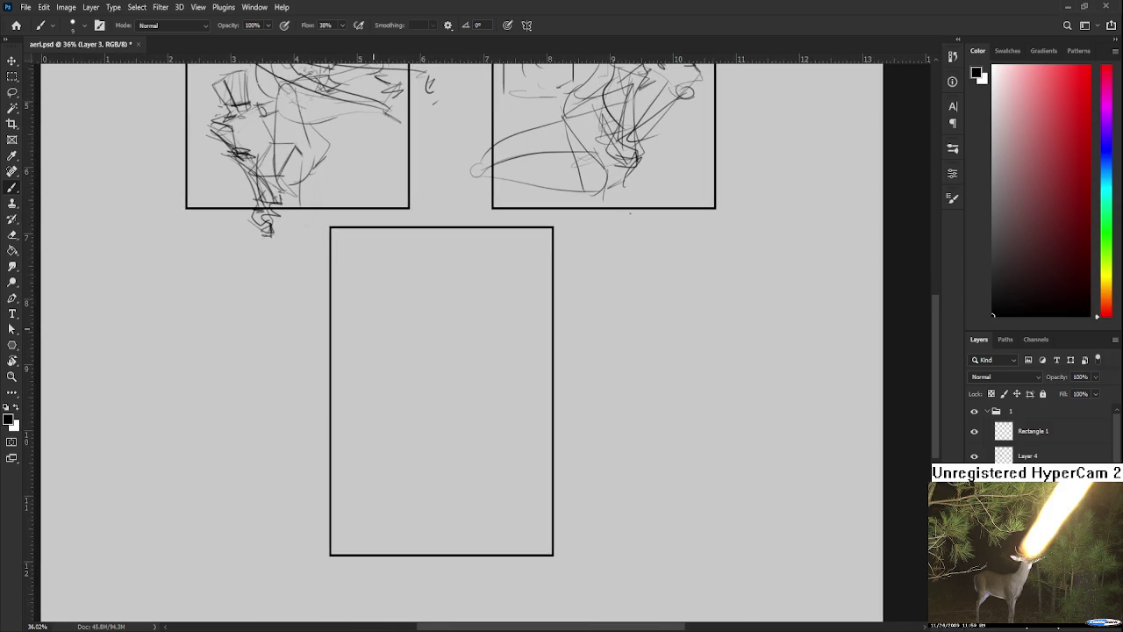
scroll(465, 333, up, 1)
mouse_move(427, 307)
mouse_down()
mouse_move(389, 316)
mouse_move(392, 346)
mouse_move(415, 345)
mouse_up()
key(ctrl+z)
key(ctrl+z)
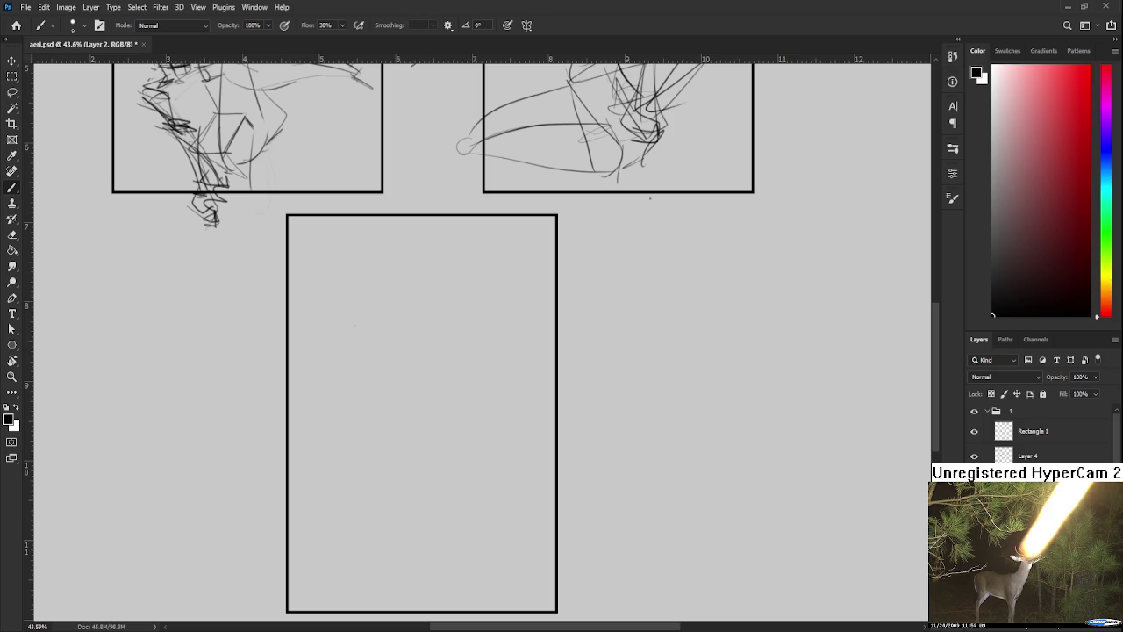
drag(418, 307, 416, 334)
mouse_move(417, 304)
mouse_down()
mouse_move(448, 309)
mouse_move(413, 357)
mouse_up()
key(ctrl+z)
- Sketch a small box for the figure's head
mouse_move(418, 303)
mouse_down()
mouse_move(453, 308)
mouse_move(444, 351)
mouse_up()
drag(413, 345, 445, 352)
drag(414, 300, 413, 316)
key(ctrl+z)
key(ctrl+z)
- Draw the body's curved sides and a box-shaped base below the head
key(ctrl+z)
key(ctrl+z)
- Draw a line below the base and long leg strokes down the panel
key(ctrl+z)
mouse_move(417, 307)
mouse_down()
mouse_move(415, 354)
mouse_move(455, 307)
mouse_move(444, 351)
mouse_up()
drag(414, 354, 443, 353)
mouse_move(414, 298)
mouse_down()
mouse_move(454, 309)
mouse_move(414, 354)
mouse_move(443, 335)
mouse_move(448, 305)
mouse_move(422, 306)
mouse_move(399, 333)
mouse_move(463, 331)
mouse_move(396, 336)
mouse_move(416, 395)
mouse_up()
key(ctrl+z)
drag(391, 333, 423, 393)
drag(451, 335, 454, 392)
mouse_move(428, 397)
mouse_down()
mouse_move(453, 414)
mouse_move(424, 335)
mouse_move(405, 395)
mouse_up()
key(ctrl+z)
mouse_move(411, 323)
mouse_down()
mouse_move(409, 368)
mouse_move(464, 369)
mouse_up()
mouse_move(401, 379)
mouse_down()
mouse_move(450, 383)
mouse_move(463, 357)
mouse_move(421, 349)
mouse_up()
scroll(438, 333, up, 3)
- Lasso the head, scale it to about 79% and move it into place
key(l)
key(ctrl+t)
drag(486, 254, 458, 285)
drag(438, 313, 449, 310)
key(Return)
drag(473, 389, 471, 283)
key(b)
drag(394, 360, 428, 351)
mouse_move(379, 355)
mouse_down()
mouse_move(405, 444)
mouse_move(409, 427)
mouse_up()
key(ctrl+z)
key(ctrl+z)
drag(421, 349, 421, 447)
mouse_move(393, 412)
mouse_down()
mouse_move(420, 438)
mouse_move(405, 408)
mouse_up()
drag(418, 484, 430, 498)
mouse_move(400, 393)
mouse_down()
mouse_move(400, 515)
mouse_move(445, 386)
mouse_move(428, 420)
mouse_move(421, 527)
mouse_up()
drag(419, 488, 423, 583)
drag(435, 421, 421, 516)
mouse_move(439, 367)
mouse_down()
mouse_move(433, 419)
mouse_move(440, 391)
mouse_up()
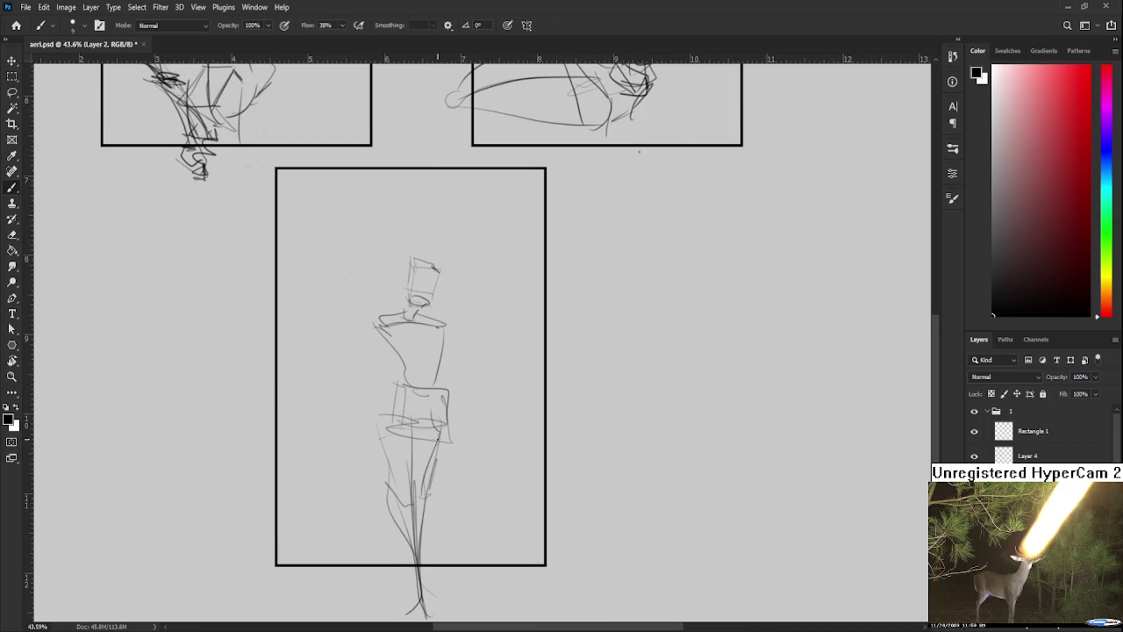
- Lasso the head and torso, scale them to about 91% and reposition them
key(l)
drag(452, 386, 447, 386)
key(ctrl+t)
drag(311, 221, 332, 242)
drag(416, 329, 407, 332)
key(Return)
- Sketch the right shoulder, then erase the figure's head strokes
key(b)
mouse_move(465, 365)
mouse_down()
mouse_move(472, 347)
mouse_move(443, 361)
mouse_up()
mouse_move(459, 320)
mouse_down()
mouse_move(465, 333)
mouse_move(476, 313)
mouse_move(452, 363)
mouse_up()
key(ctrl+z)
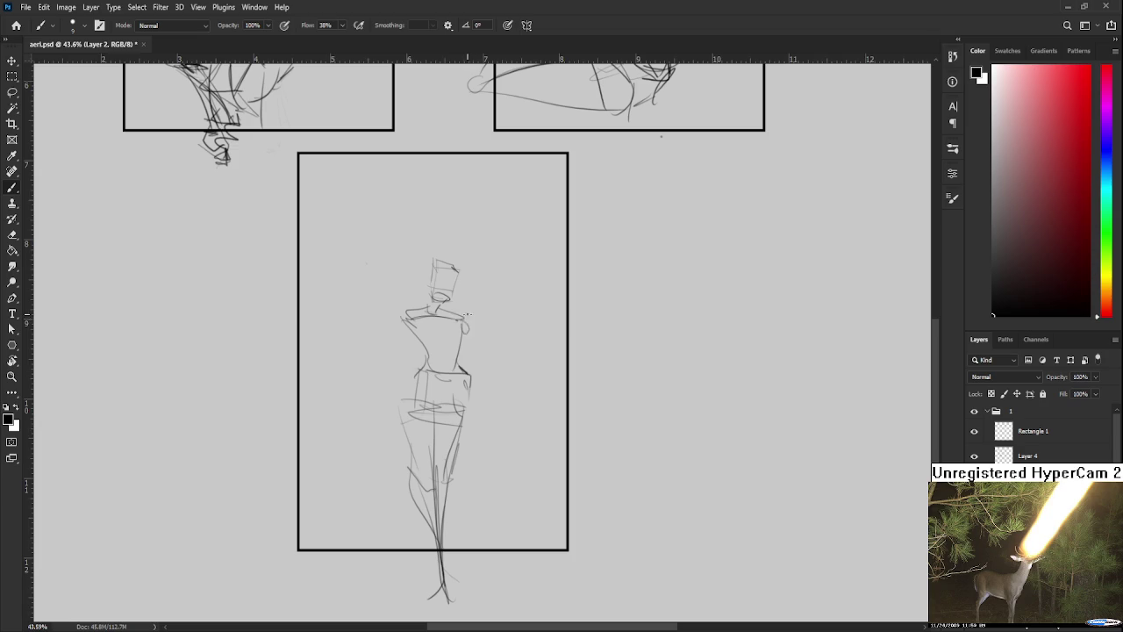
key(e)
drag(465, 316, 471, 346)
drag(443, 298, 458, 291)
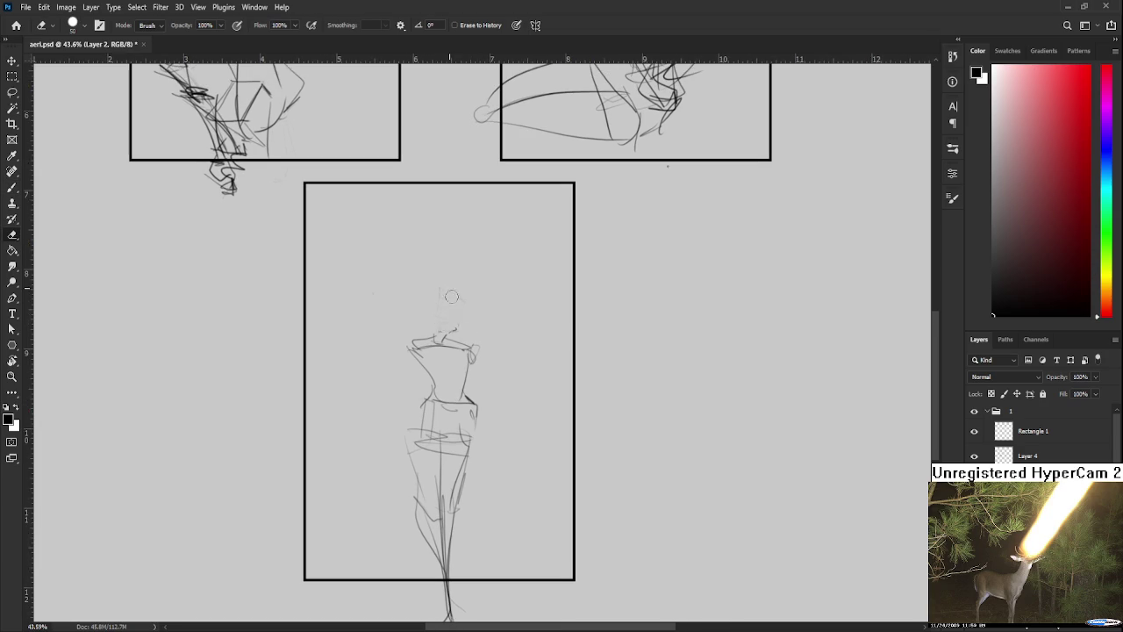
- Sketch the figure's shoulders and a squarer head box
key(b)
mouse_move(414, 344)
mouse_down()
mouse_move(465, 336)
mouse_move(449, 358)
mouse_move(439, 302)
mouse_move(456, 298)
mouse_move(449, 333)
mouse_move(436, 289)
mouse_up()
key(ctrl+z)
key(ctrl+z)
key(ctrl+z)
mouse_move(435, 289)
mouse_down()
mouse_move(468, 323)
mouse_move(434, 308)
mouse_move(428, 240)
mouse_up()
scroll(434, 309, down, 1)
- Lasso the head and scale it to 82%, repositioning it
key(l)
drag(466, 318, 463, 309)
key(ctrl+t)
key(Return)
mouse_move(417, 311)
mouse_down()
mouse_move(473, 321)
mouse_move(454, 277)
mouse_up()
key(ctrl+t)
key(Return)
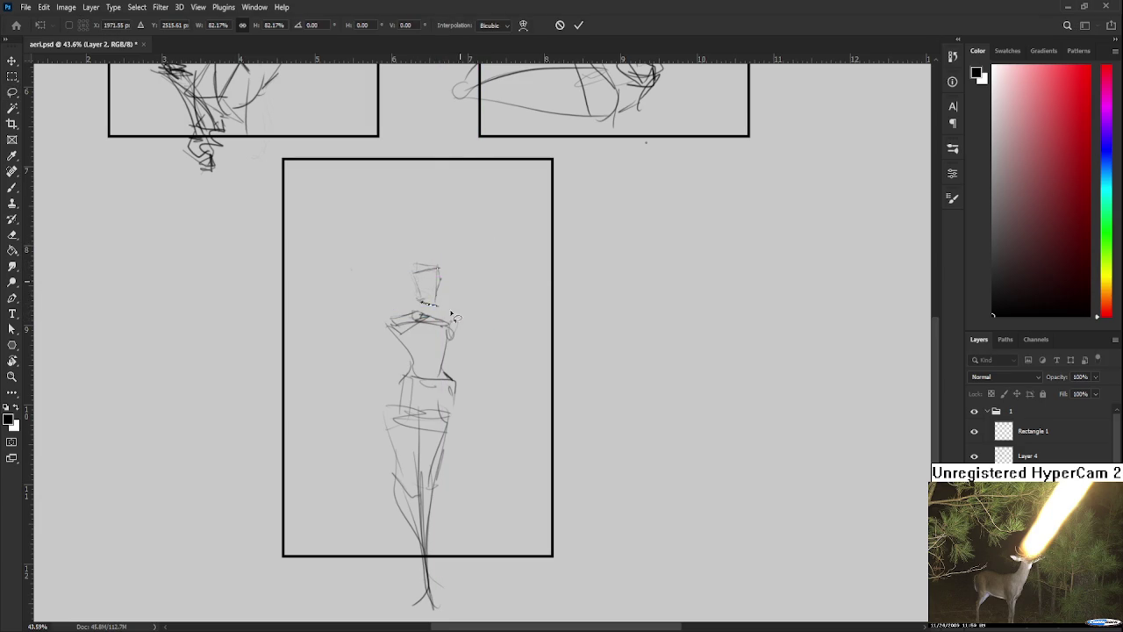
- Add strokes along the figure's right torso and hip
key(b)
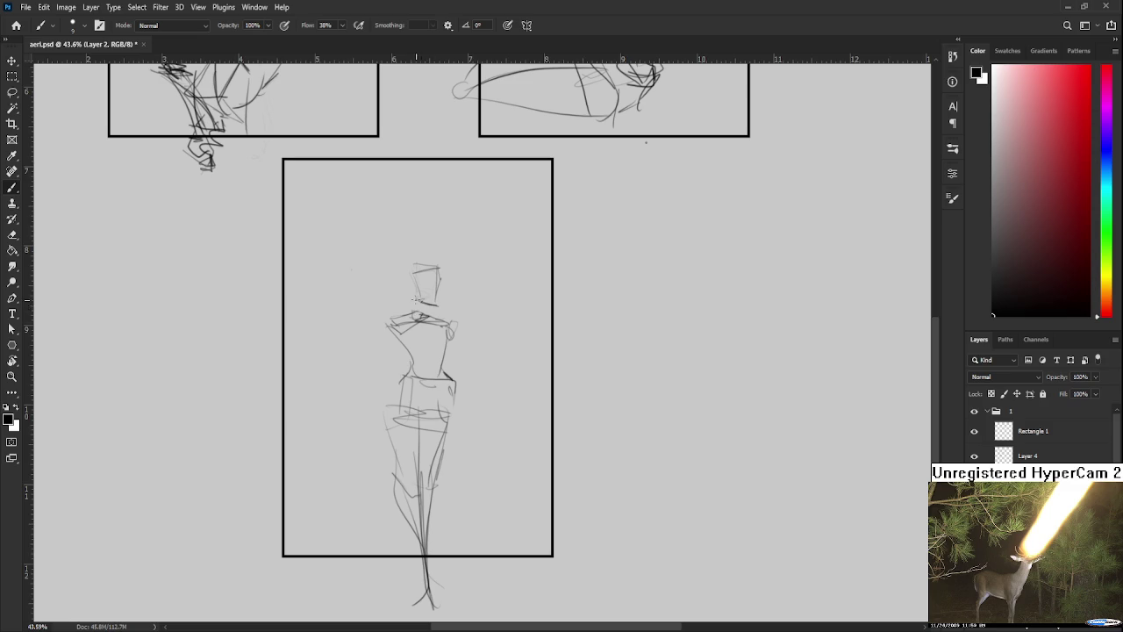
drag(408, 341, 450, 323)
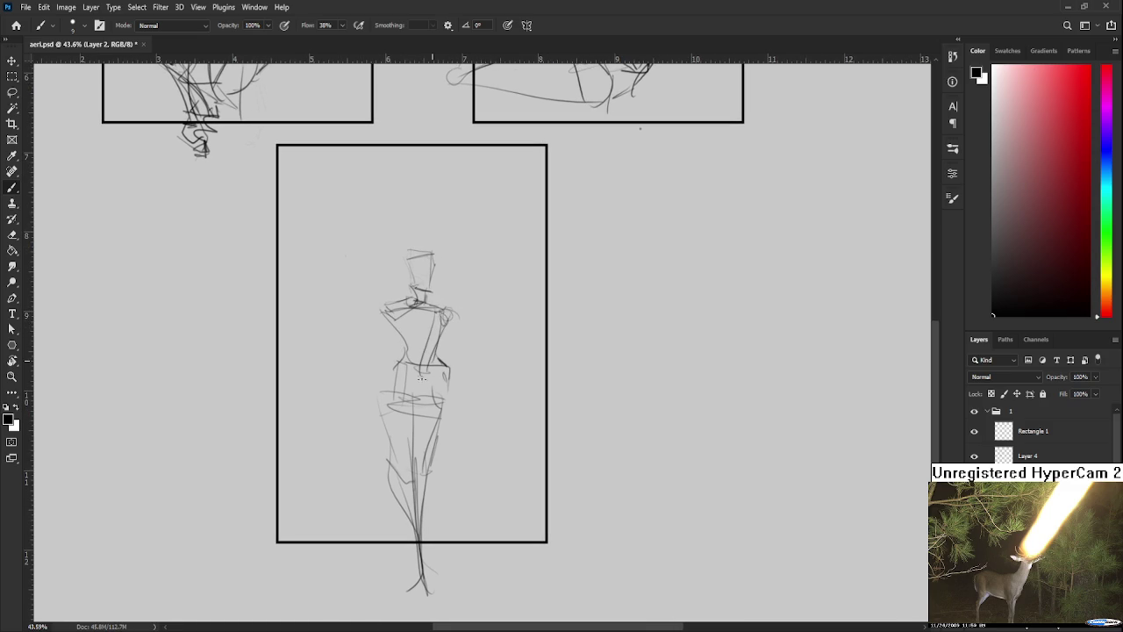
drag(444, 319, 427, 402)
mouse_move(440, 358)
mouse_down()
mouse_move(430, 425)
mouse_move(436, 401)
mouse_up()
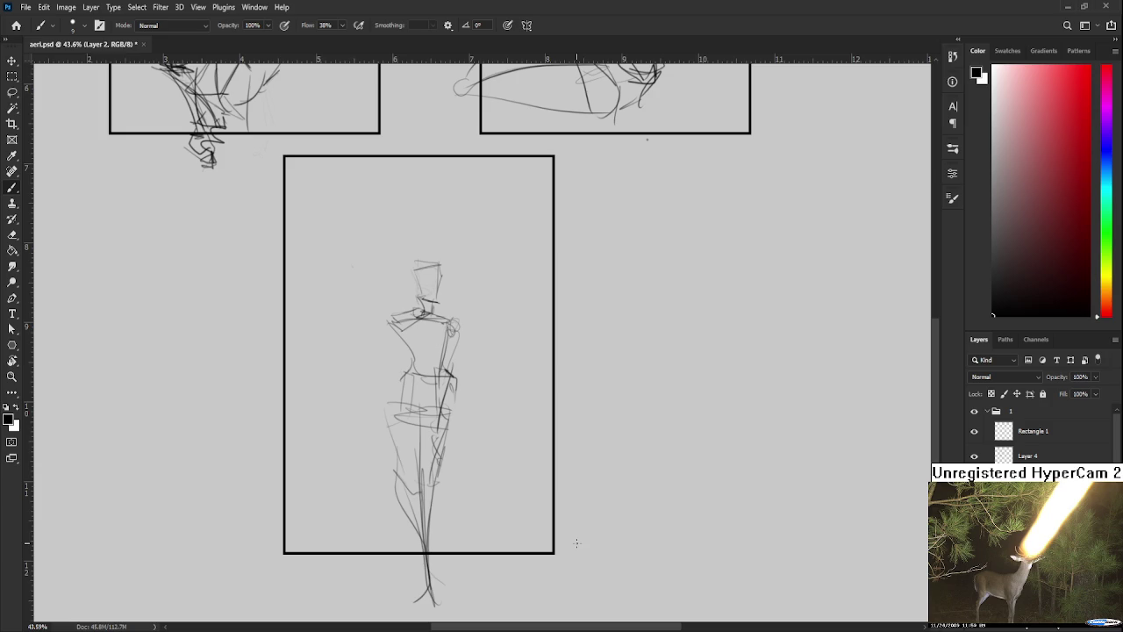
- Sketch over the figure's legs and lower-body lines
scroll(376, 492, down, 1)
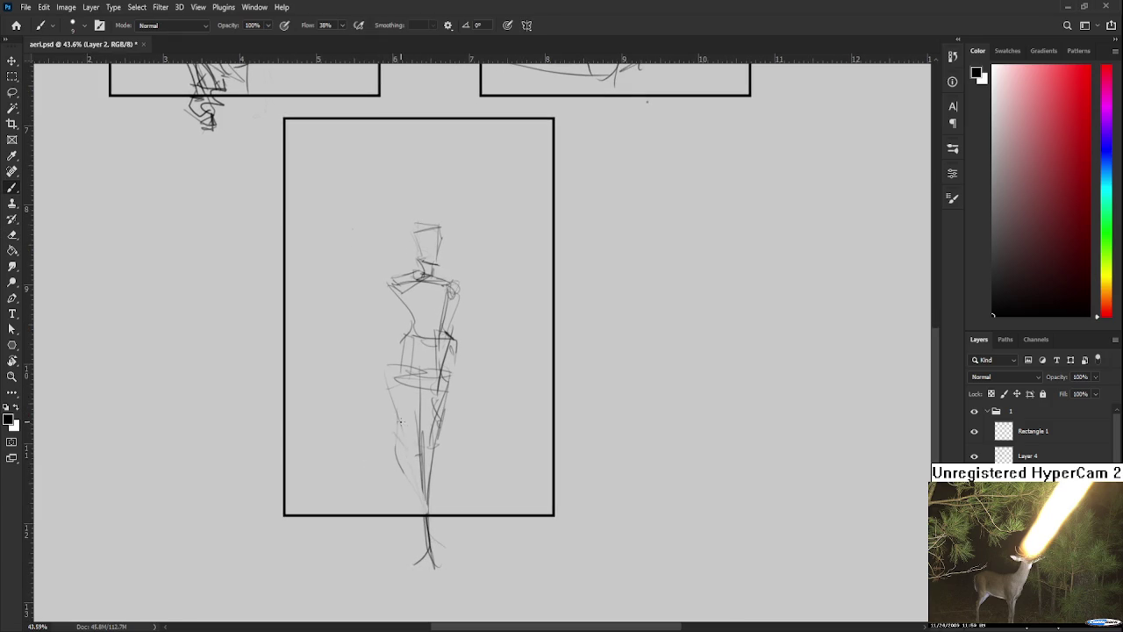
drag(395, 447, 416, 512)
drag(423, 437, 426, 514)
drag(440, 418, 429, 498)
- Scale the lassoed legs to about 94%, move them under the torso, and deselect
mouse_move(443, 384)
mouse_down()
mouse_move(447, 404)
mouse_move(460, 403)
mouse_up()
key(l)
key(ctrl+t)
drag(411, 493, 420, 491)
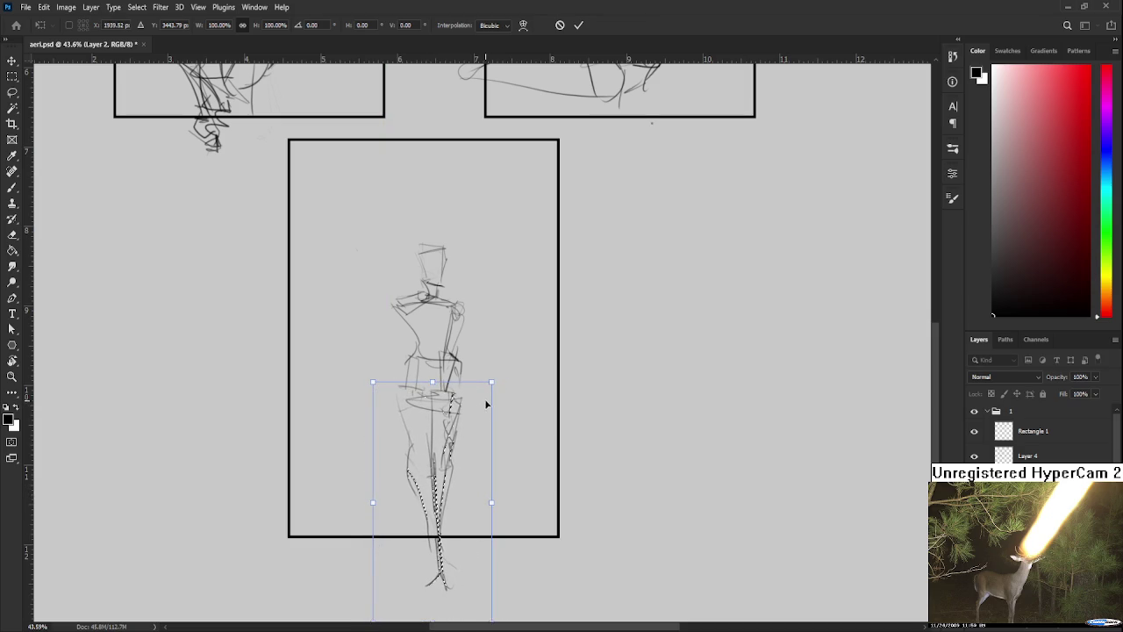
drag(493, 383, 474, 399)
drag(442, 439, 450, 427)
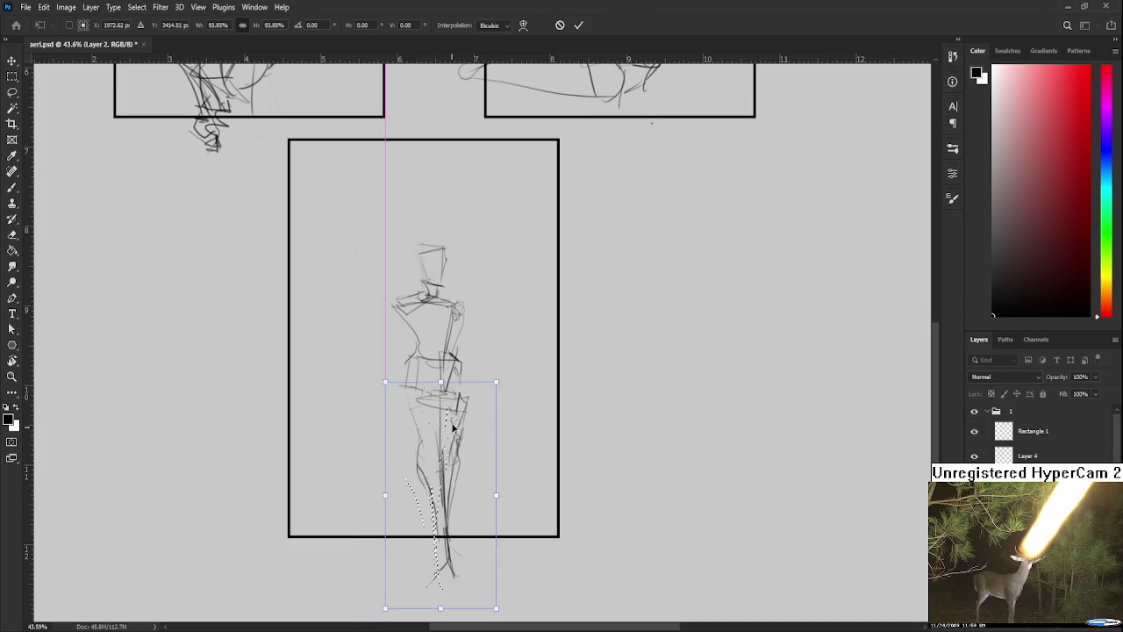
key(Return)
key(ctrl+d)
- Sketch the left arm down to a hand, then undo those arm strokes
drag(499, 325, 474, 353)
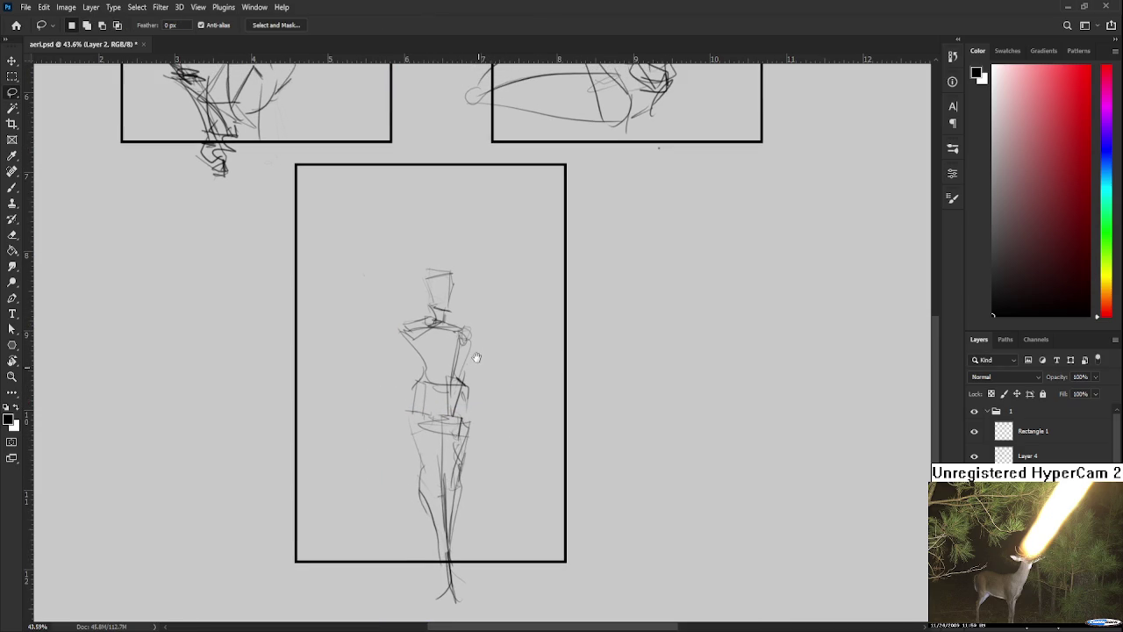
key(b)
mouse_move(402, 333)
mouse_down()
mouse_move(403, 372)
mouse_move(420, 377)
mouse_move(409, 442)
mouse_up()
key(ctrl+z)
drag(412, 369, 414, 449)
key(ctrl+z)
key(ctrl+z)
key(ctrl+z)
key(ctrl+z)
key(ctrl+z)
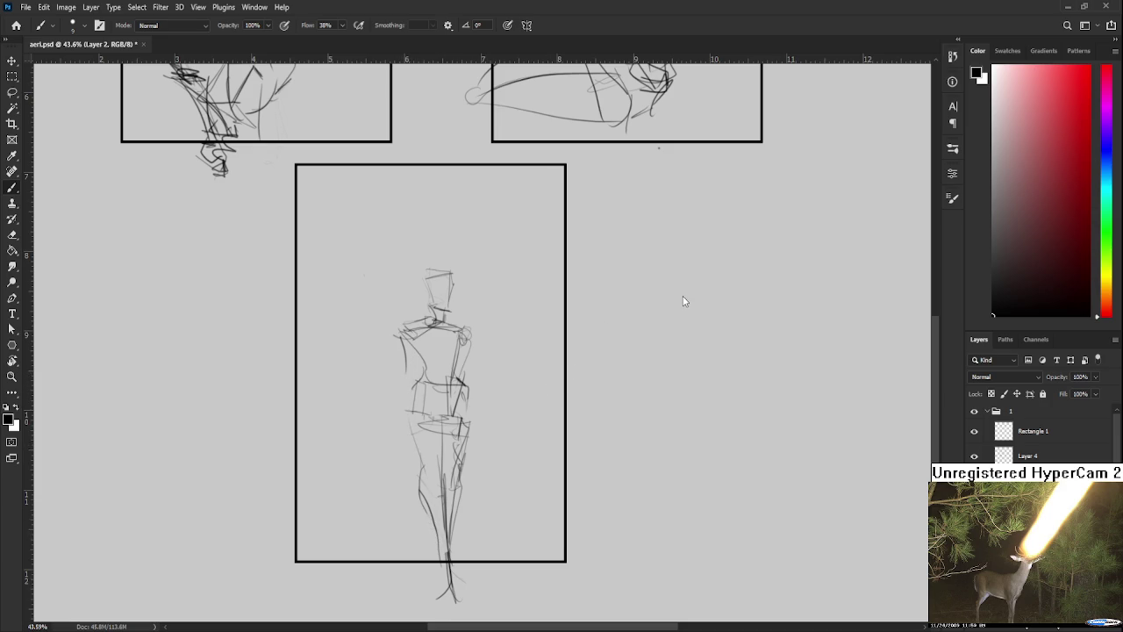
- Draw the right arm line, right hand, and the figure's left arm and side
key(e)
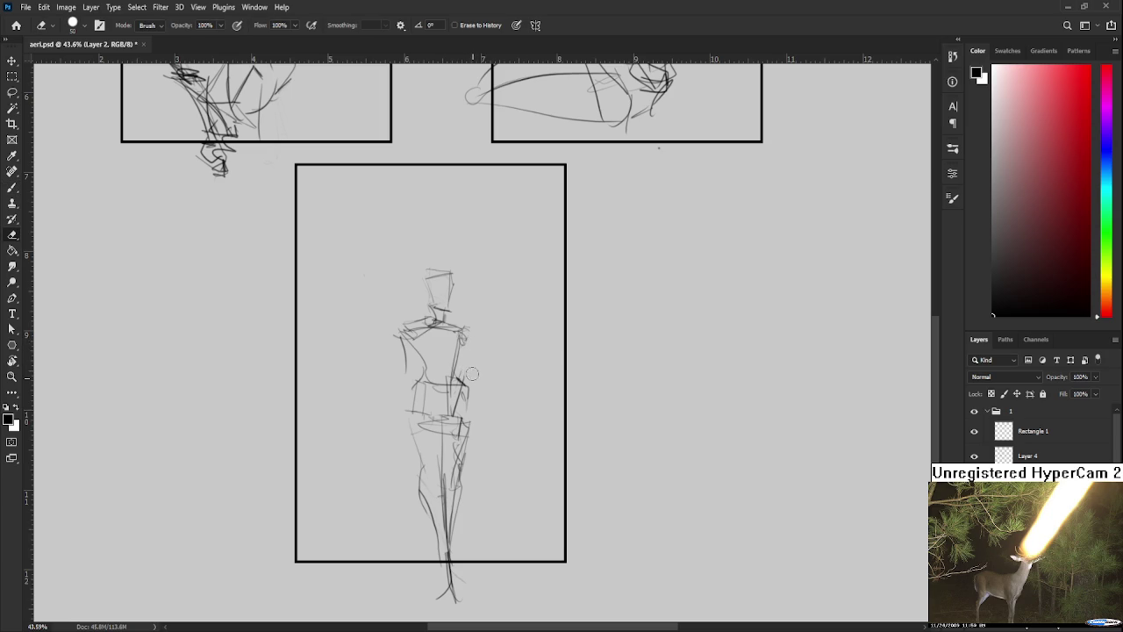
key(b)
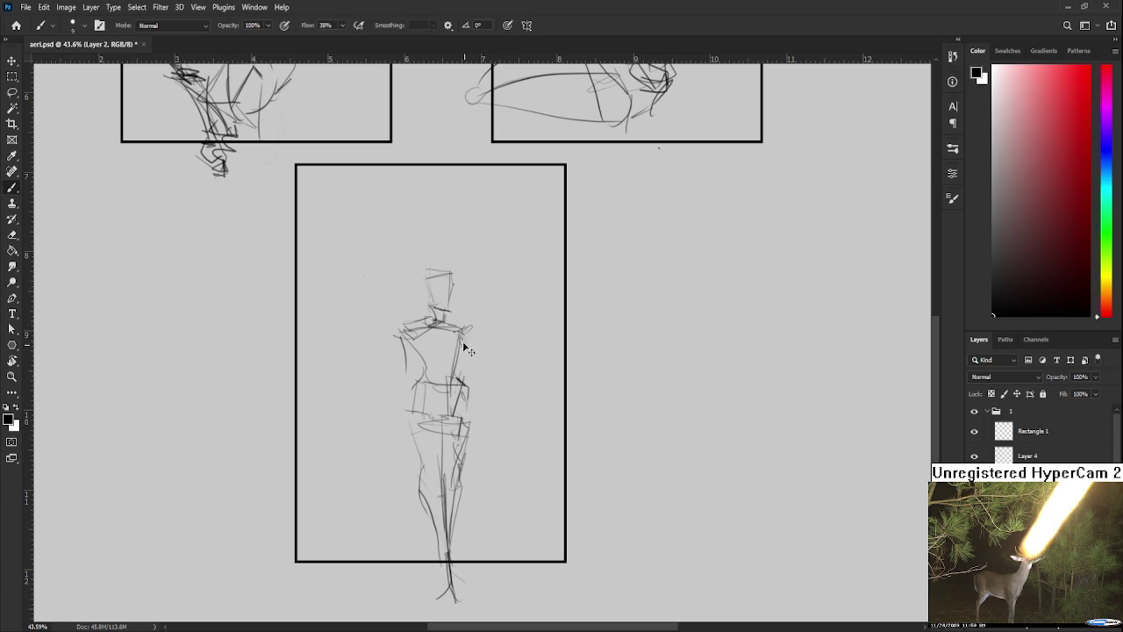
mouse_move(469, 326)
mouse_down()
mouse_move(466, 379)
mouse_move(454, 378)
mouse_move(472, 366)
mouse_move(462, 385)
mouse_move(481, 428)
mouse_up()
mouse_move(399, 337)
mouse_down()
mouse_move(411, 388)
mouse_move(401, 428)
mouse_up()
drag(404, 376, 407, 421)
mouse_move(412, 420)
mouse_down()
mouse_move(402, 449)
mouse_move(379, 456)
mouse_move(419, 477)
mouse_up()
scroll(443, 473, down, 1)
scroll(443, 474, down, 3)
scroll(392, 358, up, 2)
- Redraw the top, left and right edges of the boxy head outline
drag(397, 314, 426, 311)
drag(396, 314, 409, 342)
drag(419, 309, 425, 357)
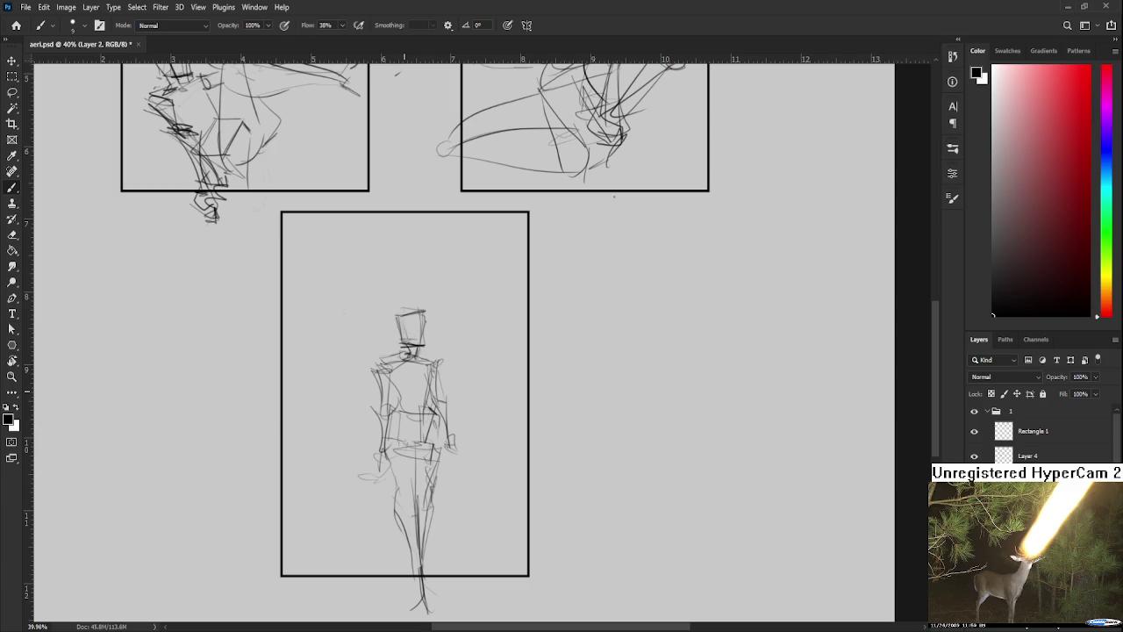
drag(441, 393, 466, 380)
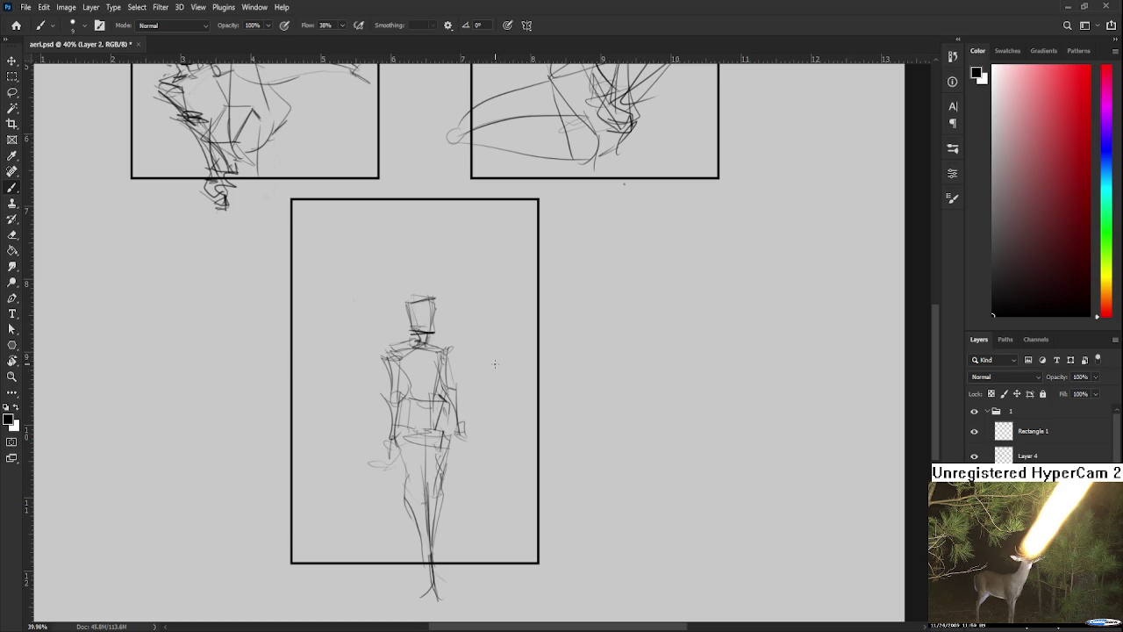
- Lasso the figure's head and shift it slightly to the right
key(l)
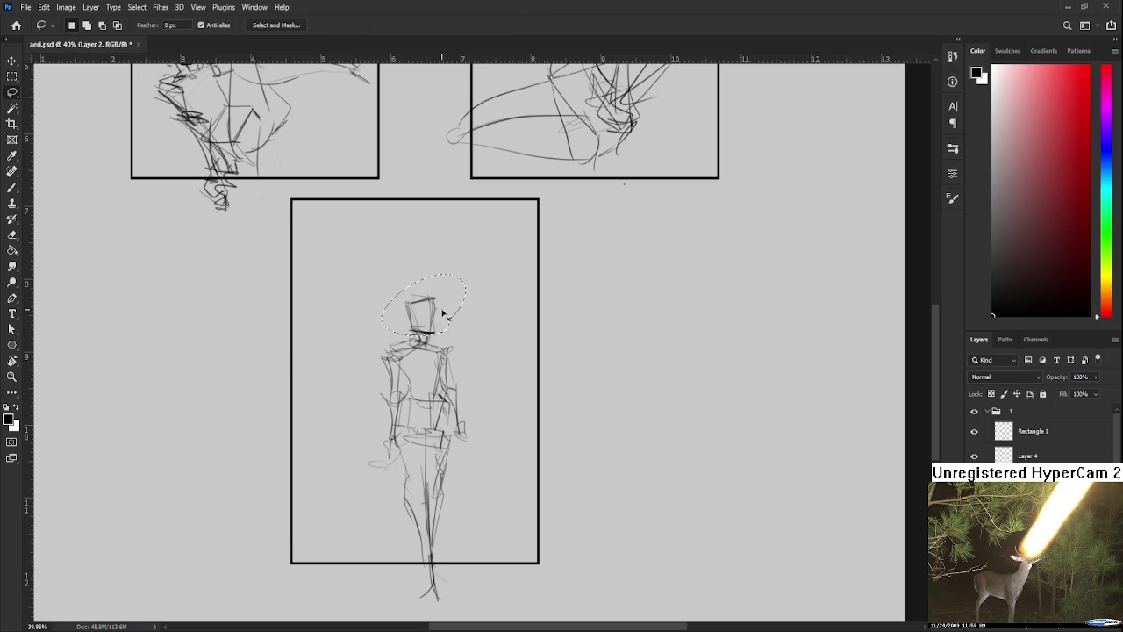
key(ctrl+t)
drag(443, 318, 457, 320)
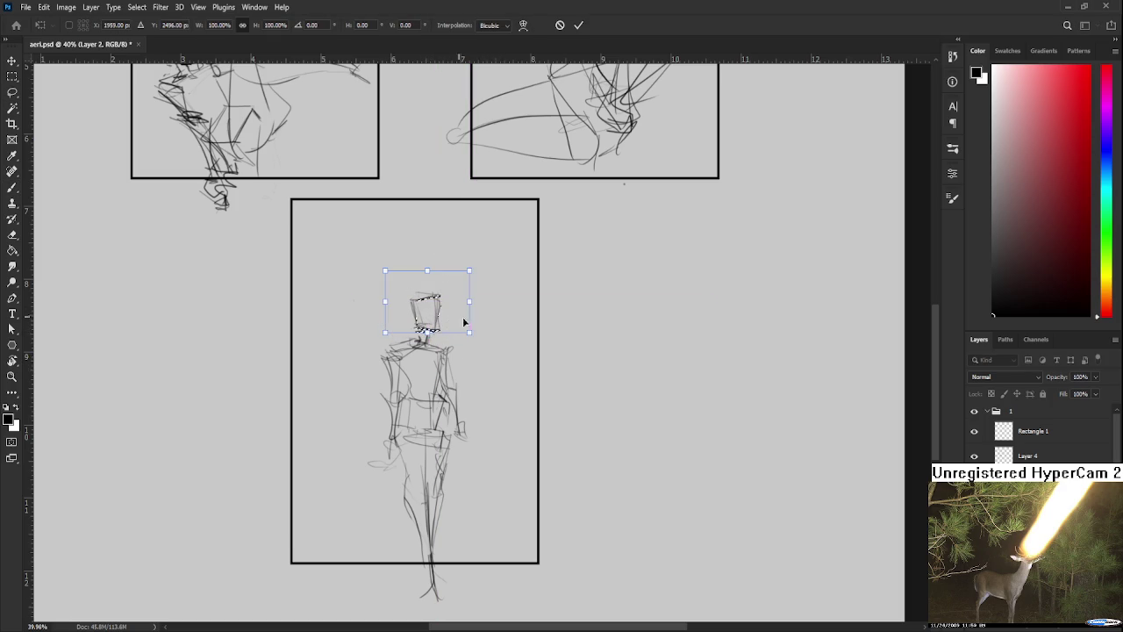
key(Return)
- Scale the whole figure to about 71%, raise it in the panel, and lengthen the lower legs
scroll(439, 351, down, 1)
mouse_move(400, 214)
mouse_down()
mouse_move(323, 388)
mouse_move(412, 213)
mouse_up()
key(ctrl+t)
drag(513, 613, 471, 522)
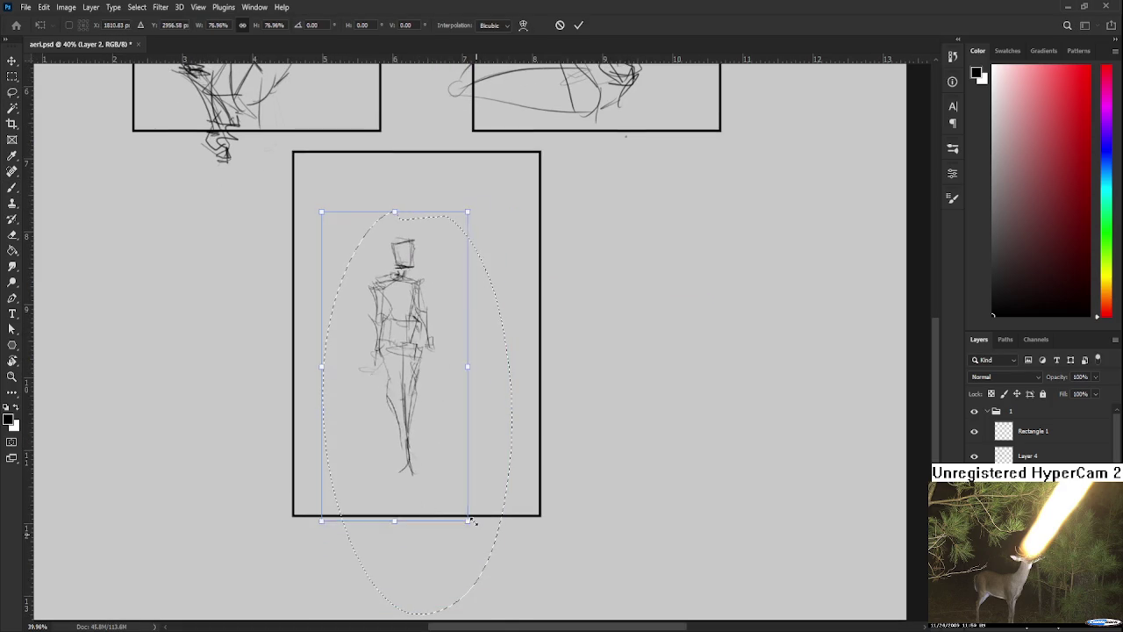
drag(456, 477, 472, 473)
drag(484, 518, 473, 492)
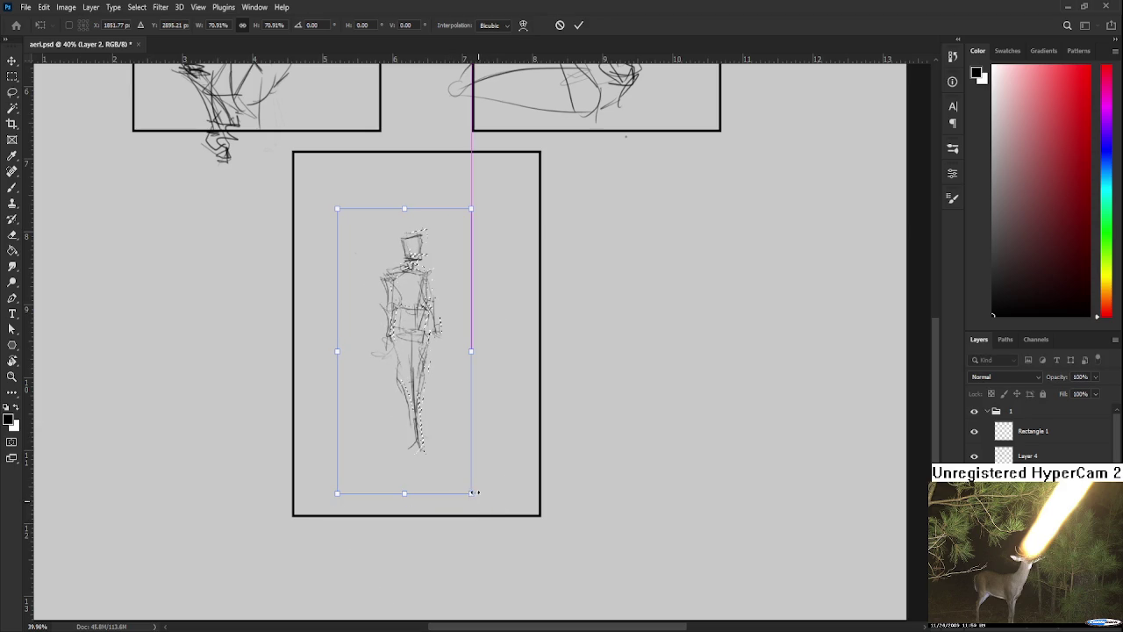
drag(447, 443, 444, 436)
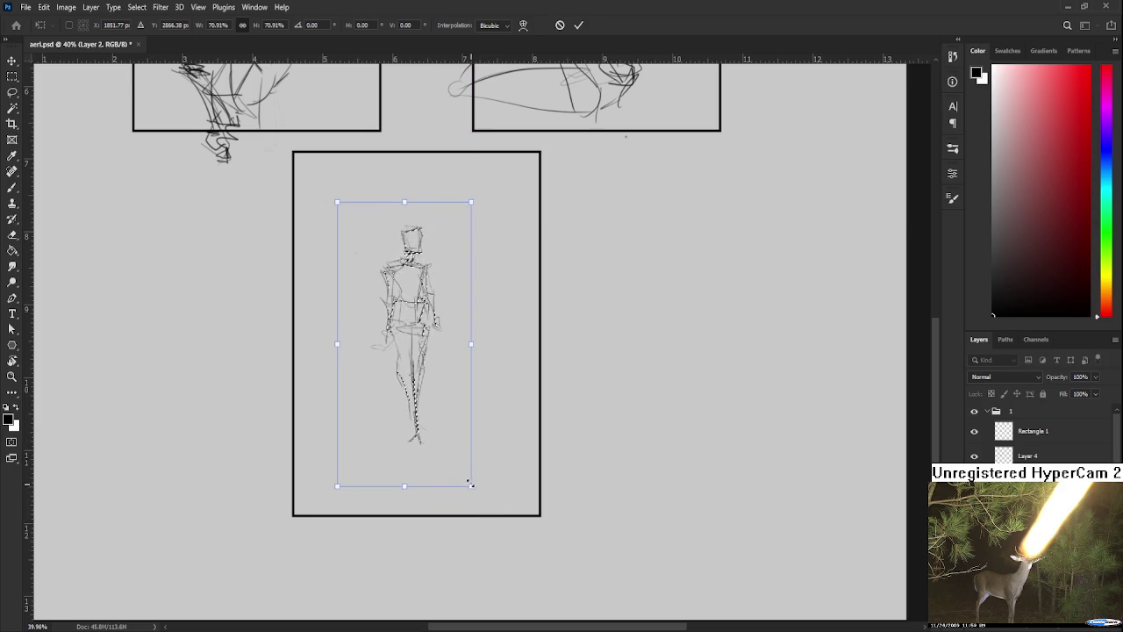
key(Return)
key(ctrl+d)
key(b)
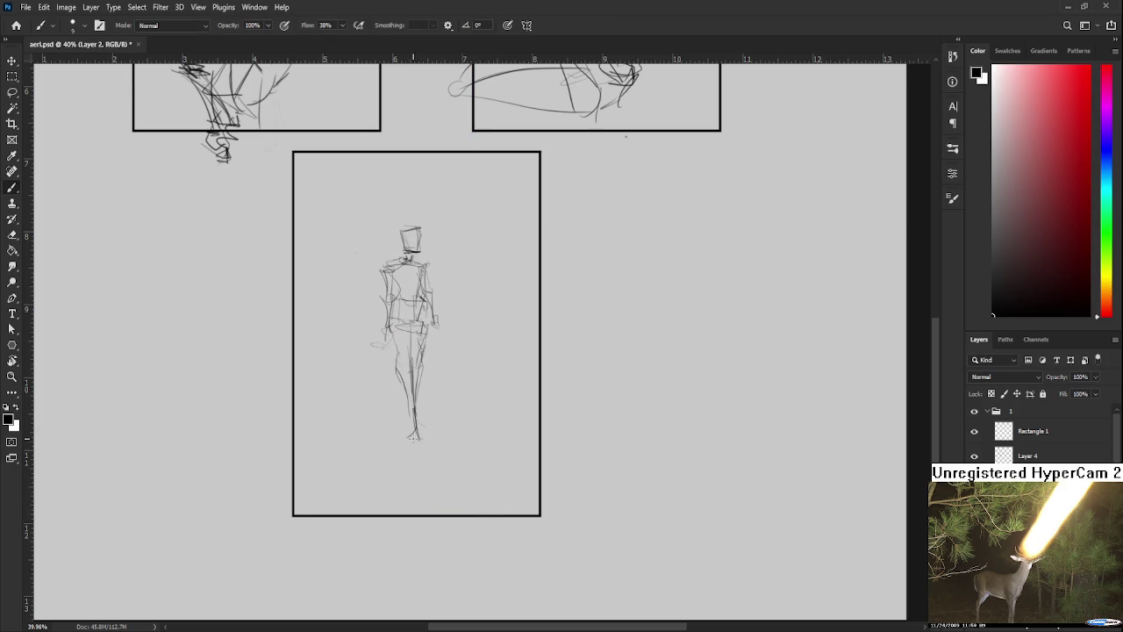
drag(412, 428, 418, 452)
- Sketch the figure's feet, then tilt the whole figure about 1.4 degrees
mouse_move(412, 418)
mouse_down()
mouse_move(425, 464)
mouse_move(414, 470)
mouse_up()
scroll(439, 373, up, 2)
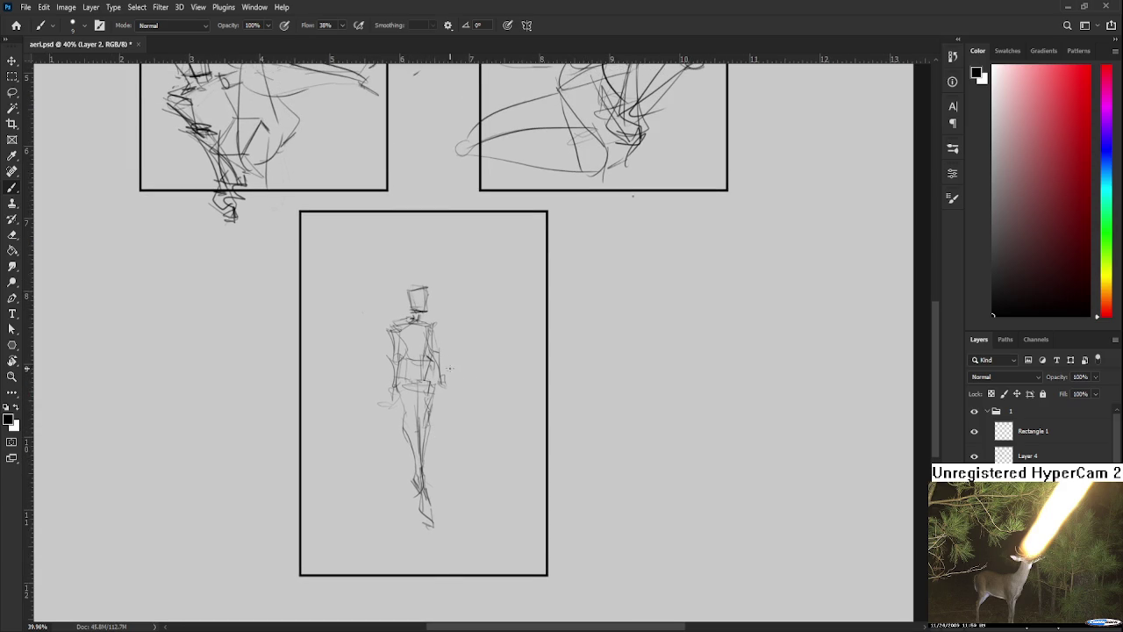
key(l)
drag(471, 463, 470, 459)
key(ctrl+t)
drag(491, 311, 495, 310)
drag(470, 411, 474, 390)
key(Return)
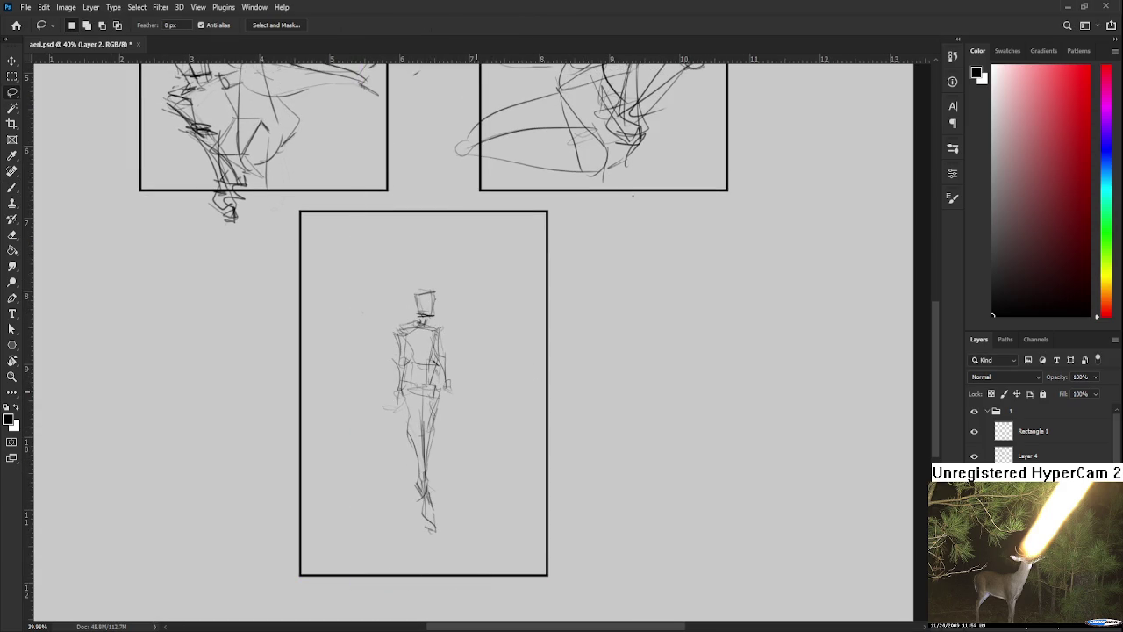
- Draw the left edge of a wide rectangular ground box across the panel bottom
scroll(478, 384, down, 2)
scroll(478, 383, down, 1)
scroll(479, 384, down, 1)
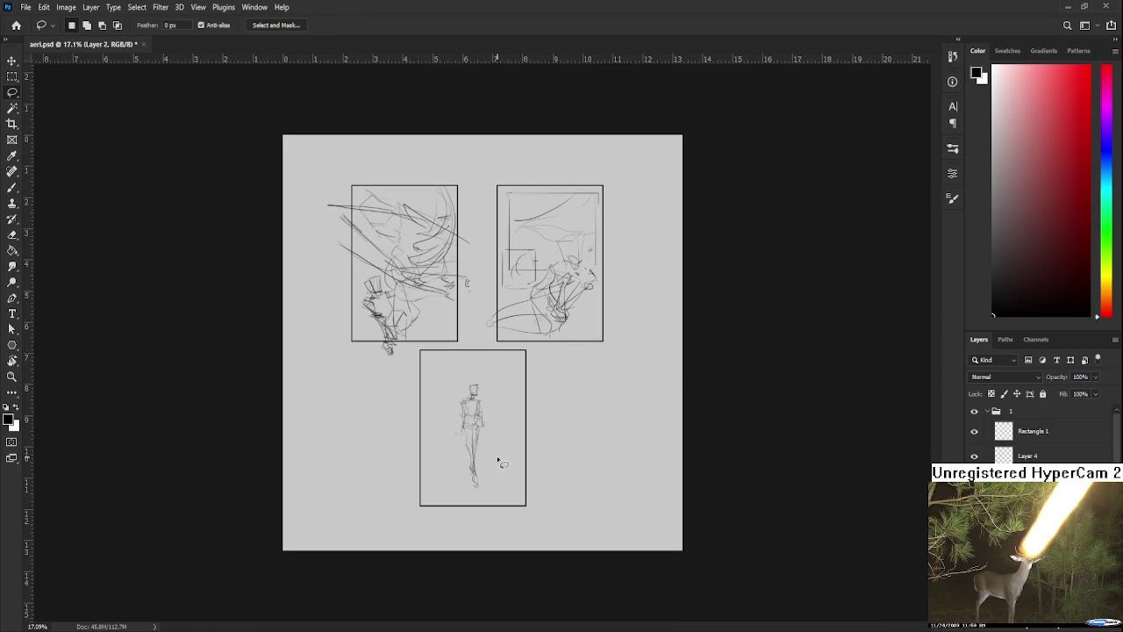
scroll(496, 456, up, 2)
scroll(508, 423, up, 2)
scroll(496, 441, down, 1)
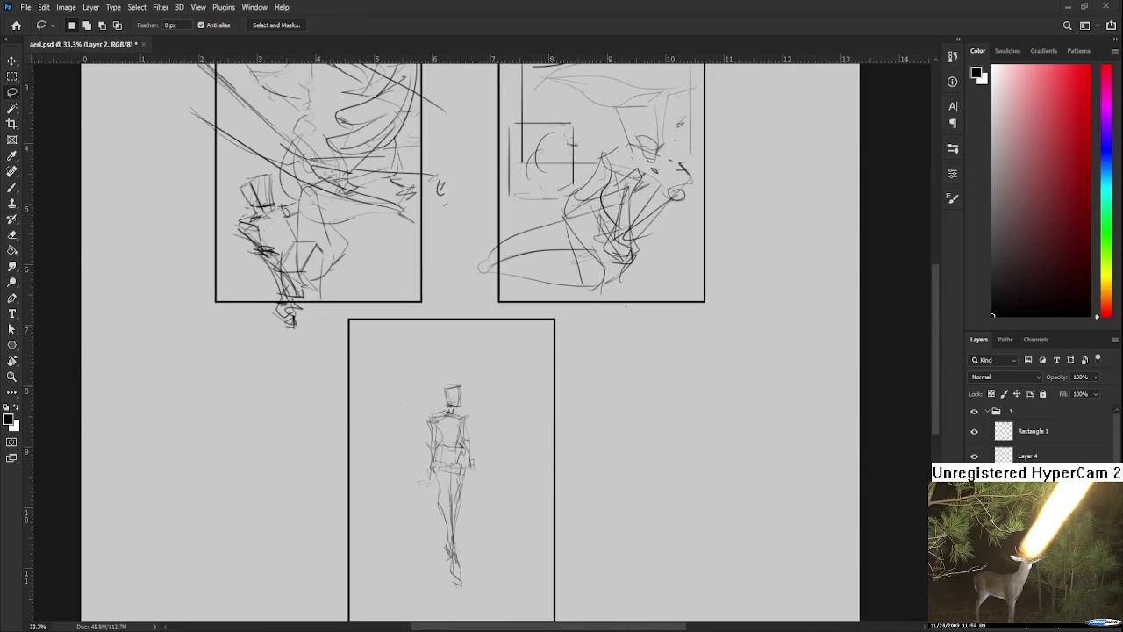
scroll(471, 483, up, 1)
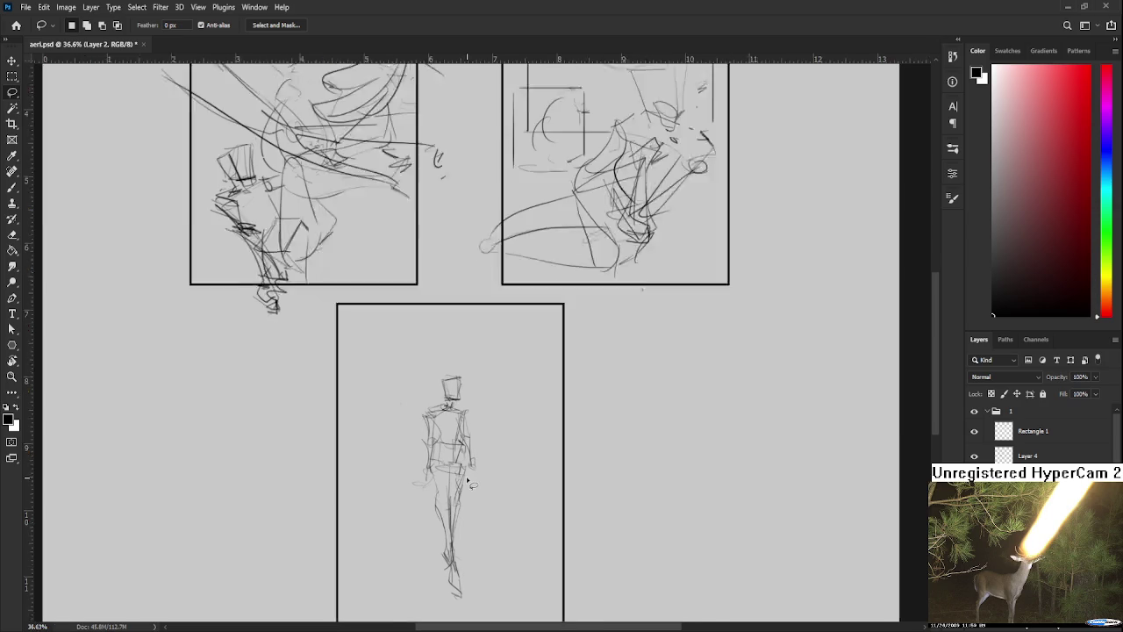
scroll(471, 483, down, 1)
scroll(467, 481, down, 1)
scroll(468, 481, up, 1)
scroll(467, 481, up, 1)
scroll(467, 481, down, 1)
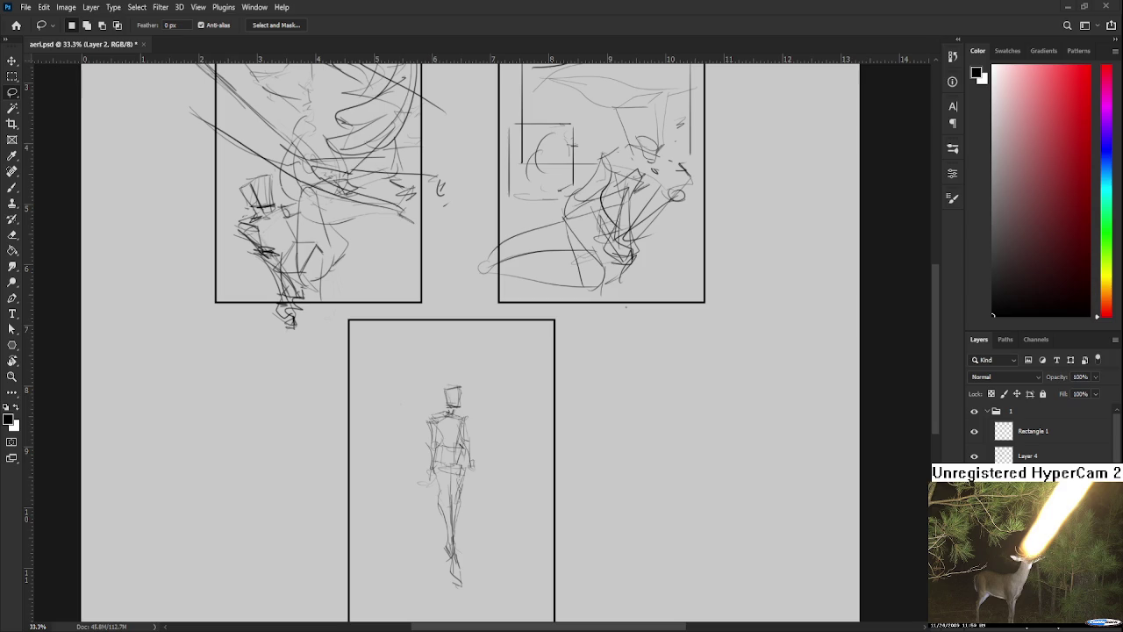
scroll(443, 478, down, 1)
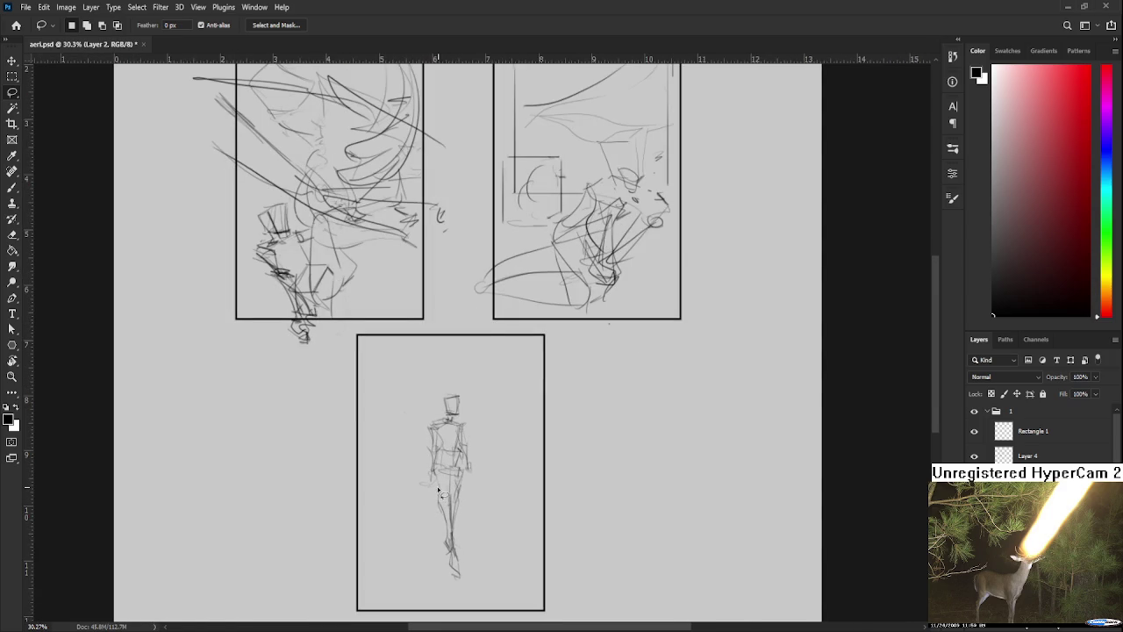
key(b)
mouse_move(417, 540)
mouse_down()
mouse_move(407, 434)
mouse_move(390, 492)
mouse_up()
key(ctrl+z)
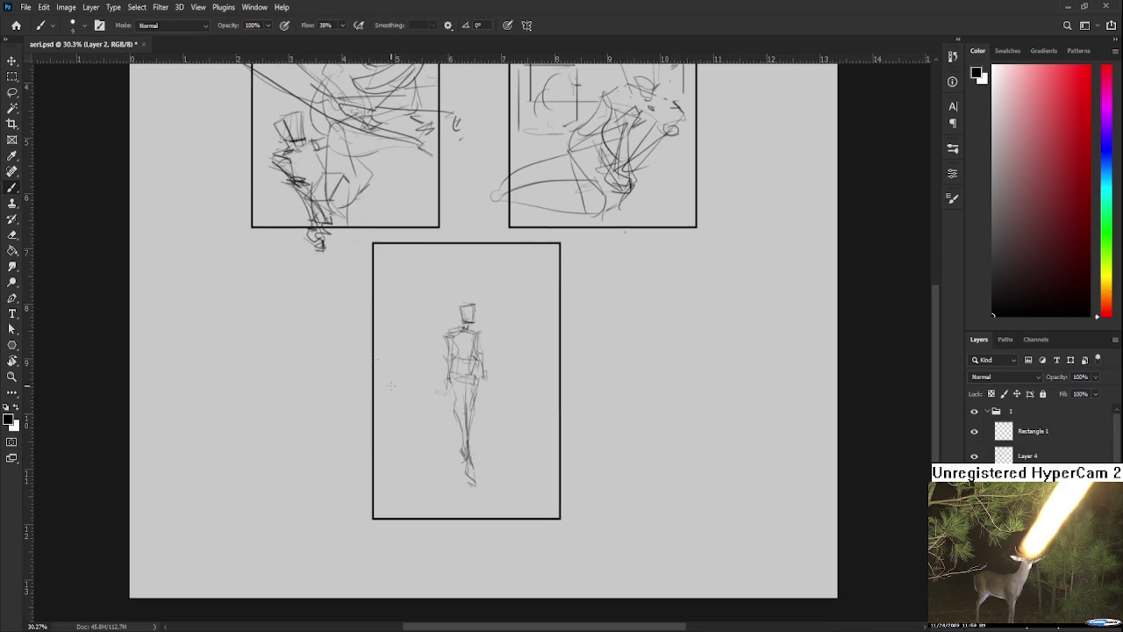
mouse_move(391, 485)
mouse_down()
mouse_move(392, 430)
mouse_move(560, 428)
mouse_move(384, 425)
mouse_up()
key(ctrl+z)
key(ctrl+z)
mouse_move(389, 477)
mouse_down()
mouse_move(387, 488)
mouse_move(530, 489)
mouse_move(549, 424)
mouse_move(544, 497)
mouse_move(382, 500)
mouse_up()
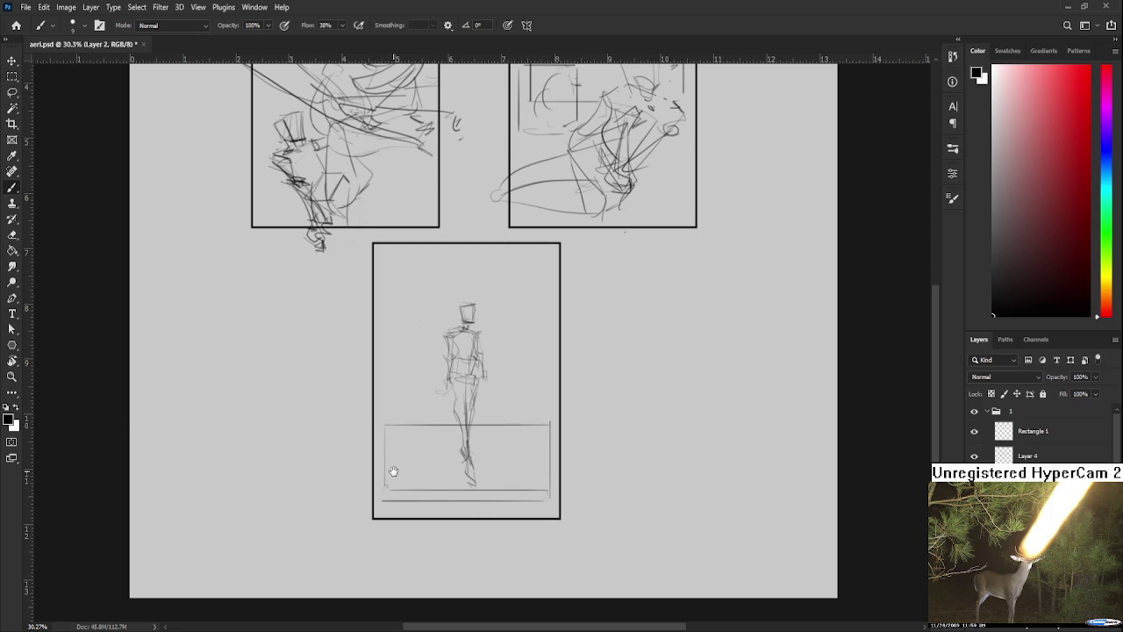
- Draw vertical lines inside the ground box, discarding a trial of lower-left grass blades
scroll(389, 480, up, 1)
drag(395, 463, 399, 510)
drag(396, 452, 403, 502)
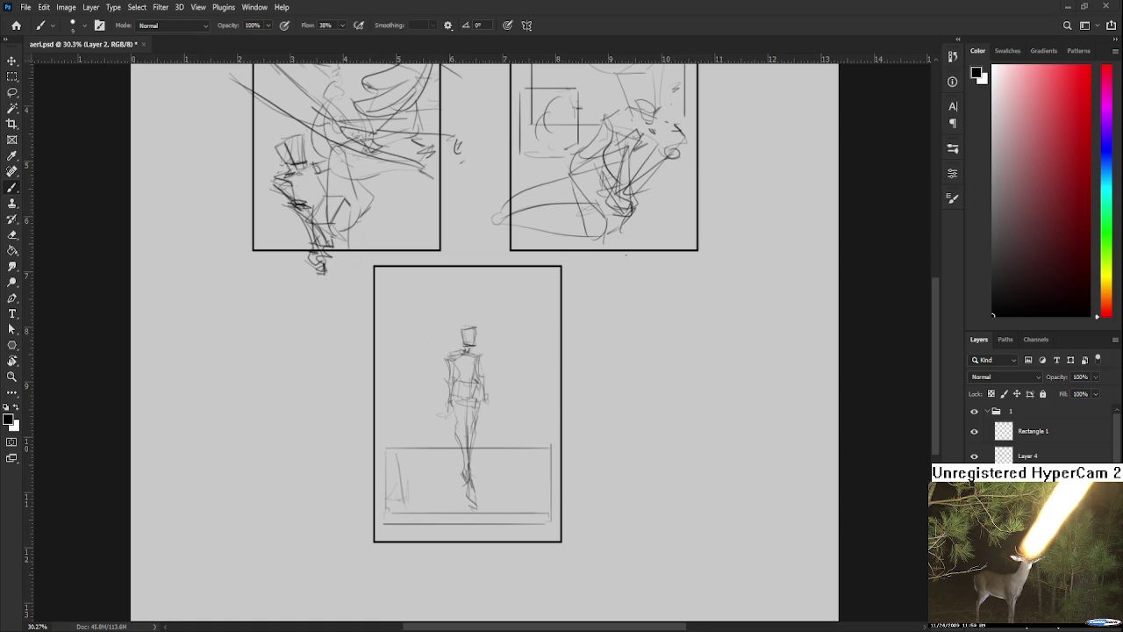
mouse_move(392, 479)
mouse_down()
mouse_move(382, 512)
mouse_move(402, 503)
mouse_move(389, 498)
mouse_move(394, 458)
mouse_move(429, 470)
mouse_move(428, 493)
mouse_move(460, 467)
mouse_move(429, 496)
mouse_move(455, 467)
mouse_move(477, 497)
mouse_up()
key(ctrl+z)
- Fill the ground box with grass strokes around the feet, darkening both sides
drag(510, 463, 481, 507)
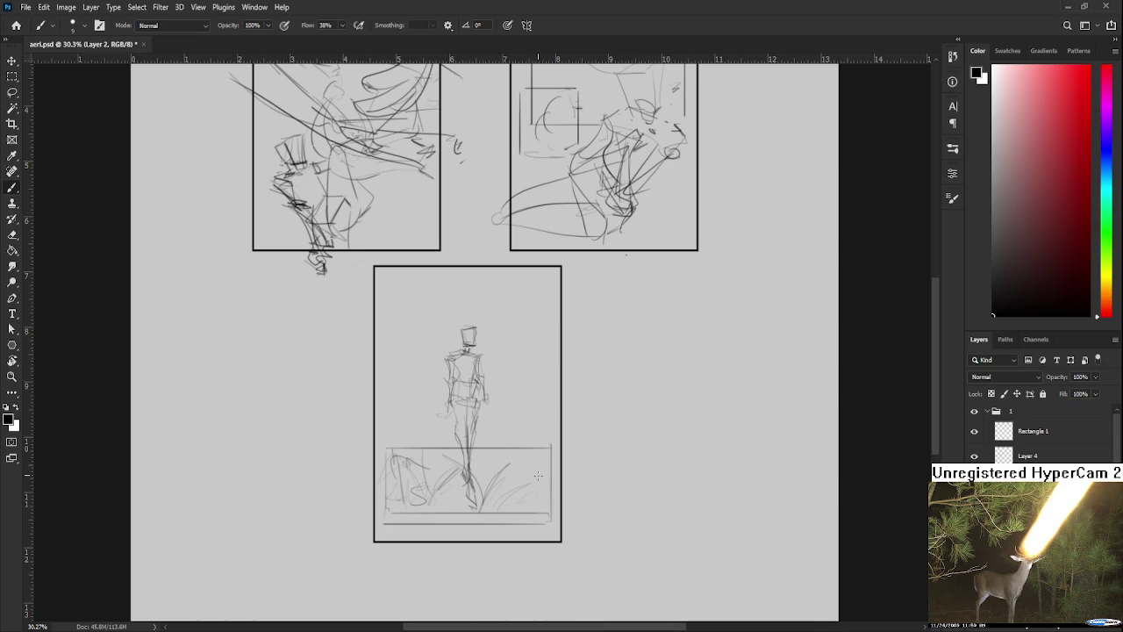
scroll(551, 457, down, 1)
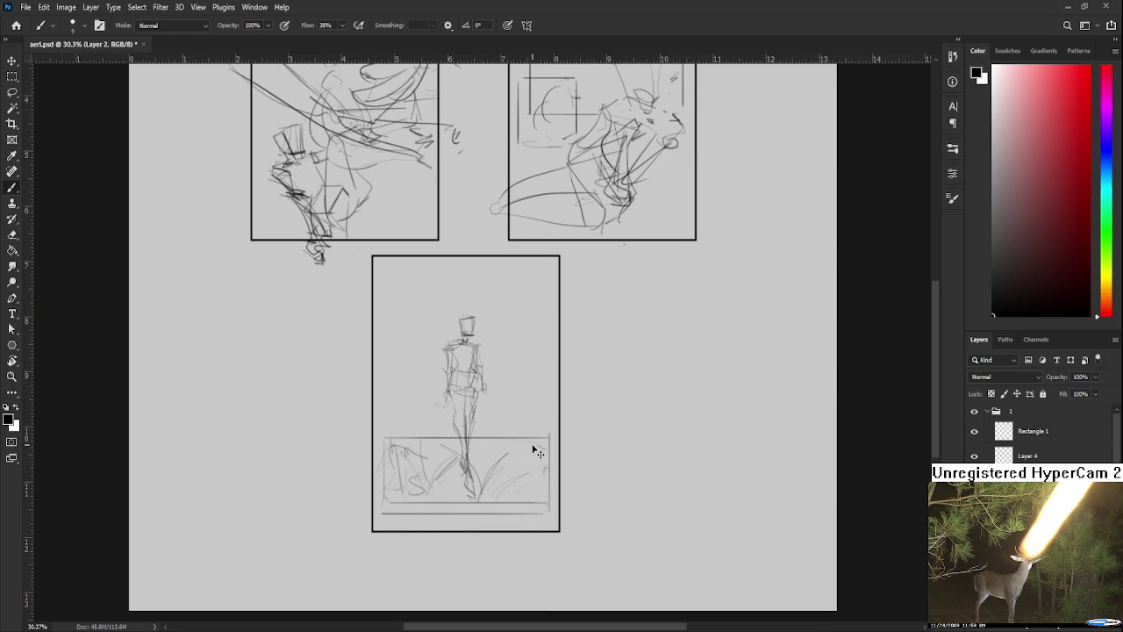
mouse_move(482, 458)
mouse_down()
mouse_move(549, 464)
mouse_move(521, 481)
mouse_up()
drag(474, 465, 562, 460)
drag(488, 453, 548, 463)
mouse_move(421, 455)
mouse_down()
mouse_move(398, 469)
mouse_move(420, 447)
mouse_move(420, 501)
mouse_up()
mouse_move(391, 435)
mouse_down()
mouse_move(388, 484)
mouse_move(409, 493)
mouse_move(390, 495)
mouse_up()
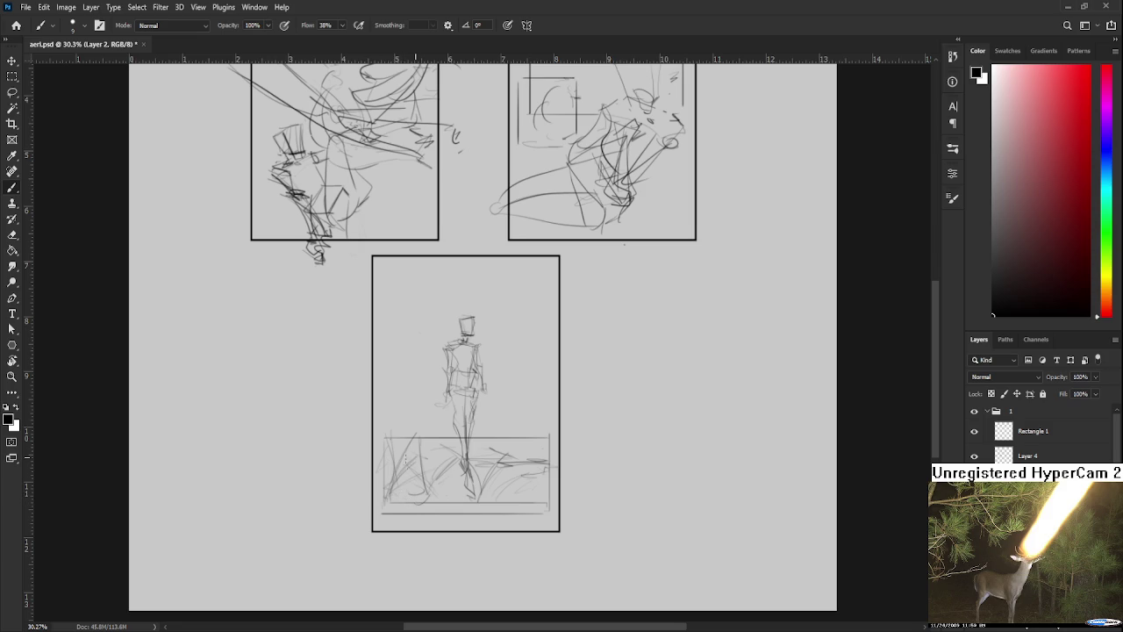
mouse_move(412, 482)
mouse_down()
mouse_move(436, 521)
mouse_move(399, 560)
mouse_up()
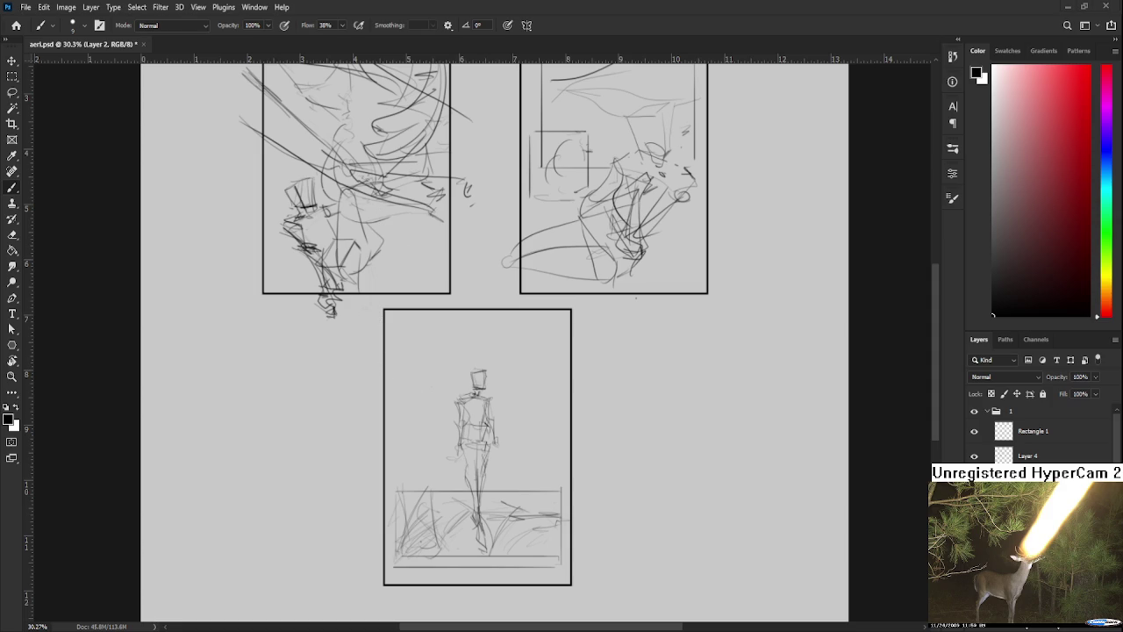
scroll(436, 494, up, 3)
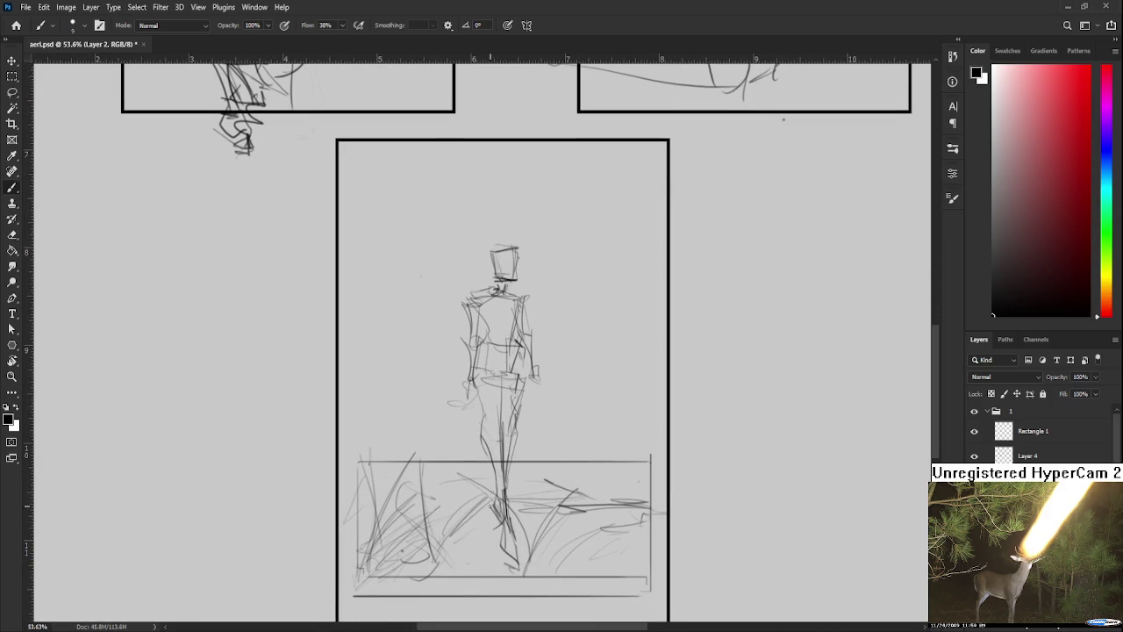
- Reinforce the figure's lower legs and feet with firmer strokes
drag(469, 457, 463, 429)
mouse_move(511, 495)
mouse_down()
mouse_move(505, 563)
mouse_move(502, 547)
mouse_up()
mouse_move(474, 512)
mouse_down()
mouse_move(507, 566)
mouse_move(497, 558)
mouse_up()
drag(499, 489, 504, 567)
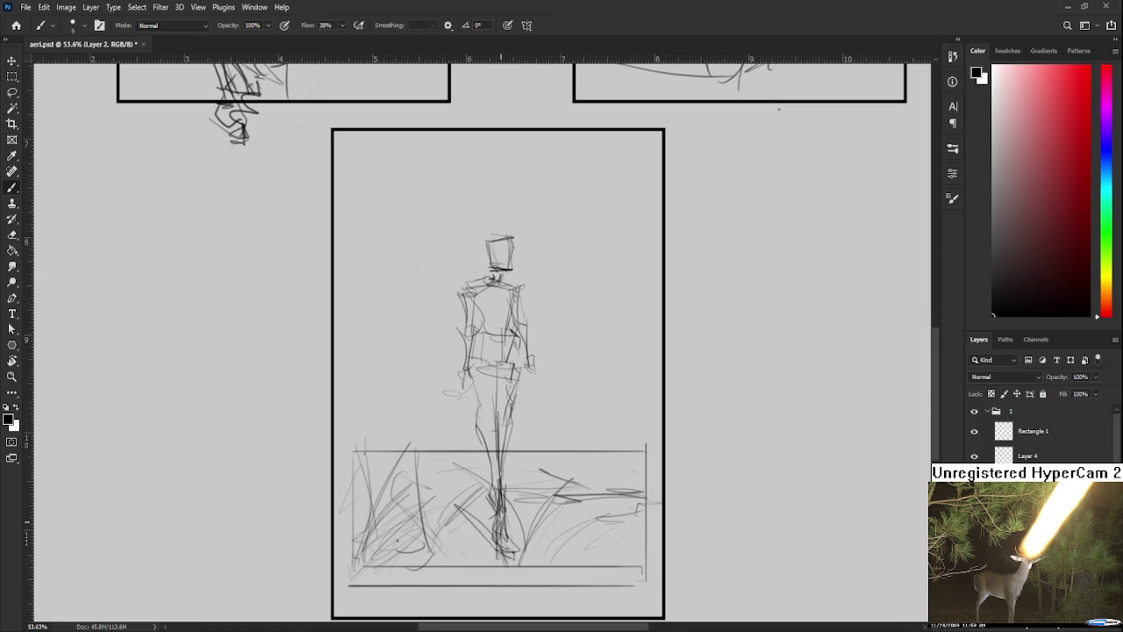
drag(532, 481, 462, 557)
mouse_move(493, 519)
mouse_down()
mouse_move(468, 566)
mouse_move(493, 562)
mouse_move(454, 562)
mouse_up()
scroll(551, 530, down, 3)
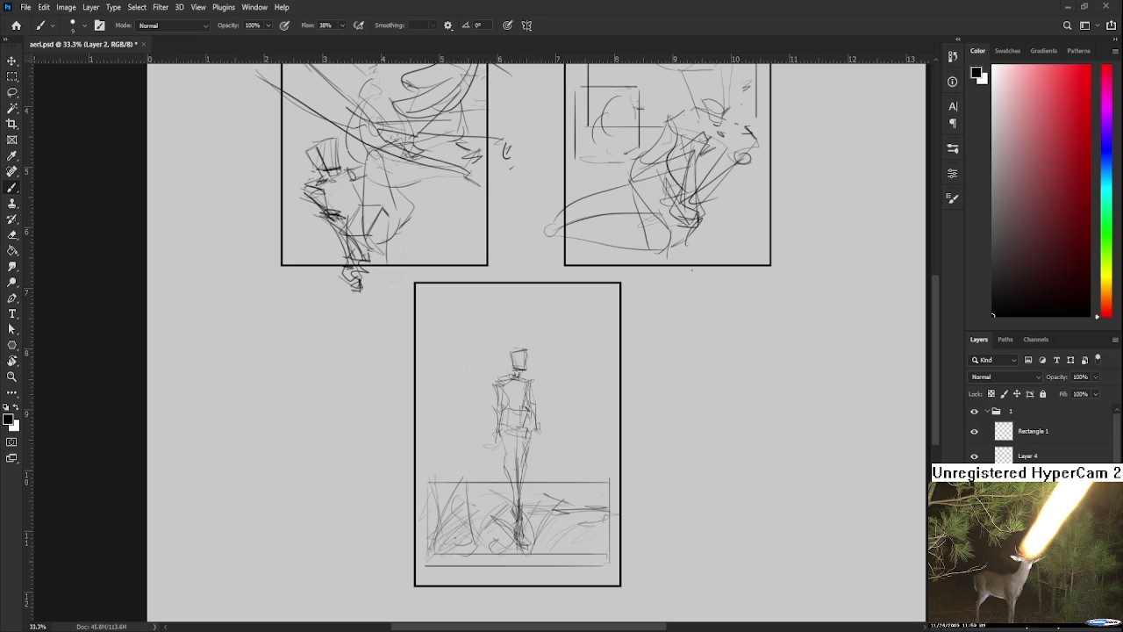
scroll(557, 497, up, 2)
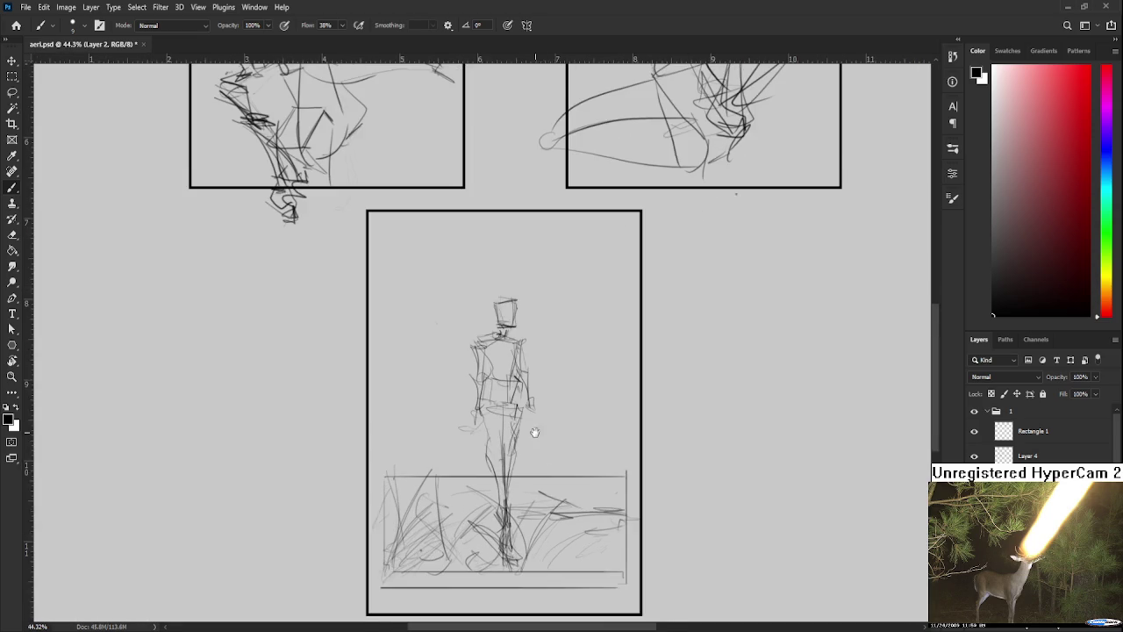
scroll(558, 498, up, 1)
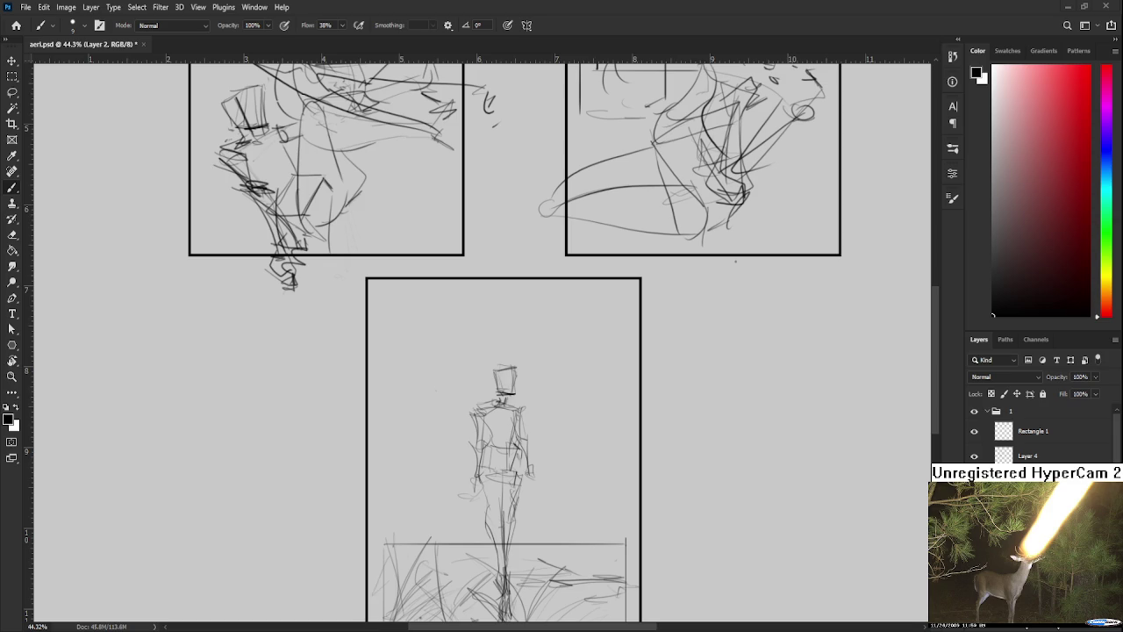
- Sketch a small looping head shape floating above the figure, removing stray marks
key(ctrl+z)
drag(486, 317, 453, 313)
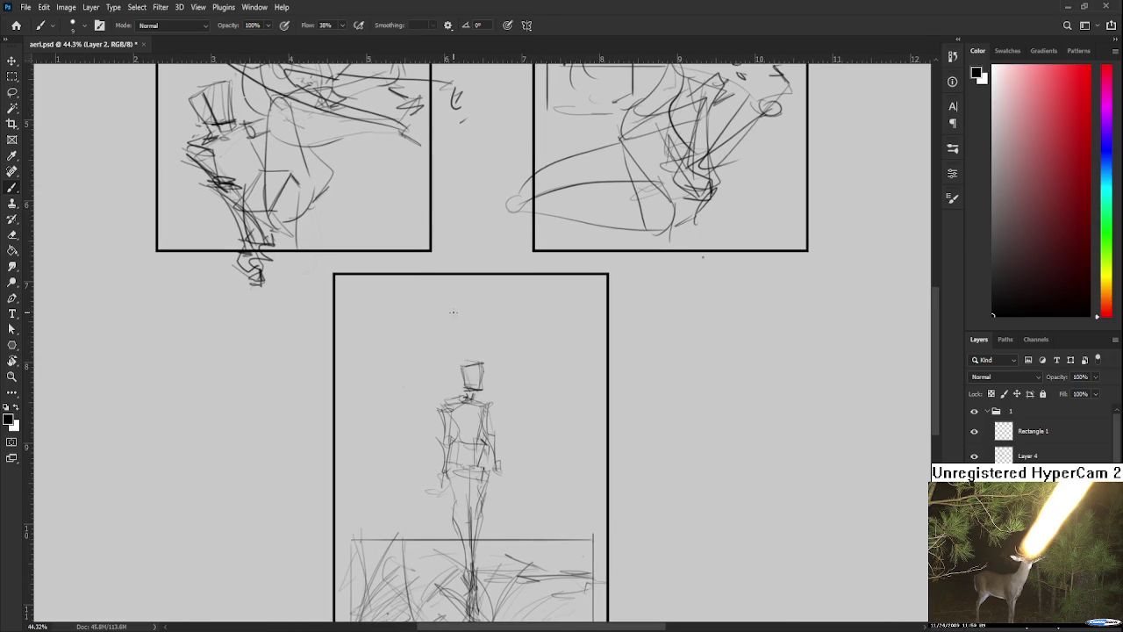
drag(446, 316, 478, 342)
mouse_move(473, 294)
mouse_down()
mouse_move(446, 317)
mouse_move(481, 336)
mouse_move(479, 315)
mouse_move(475, 343)
mouse_up()
key(ctrl+z)
key(ctrl+z)
mouse_move(453, 306)
mouse_down()
mouse_move(466, 354)
mouse_move(509, 314)
mouse_move(463, 270)
mouse_move(452, 303)
mouse_up()
key(ctrl+z)
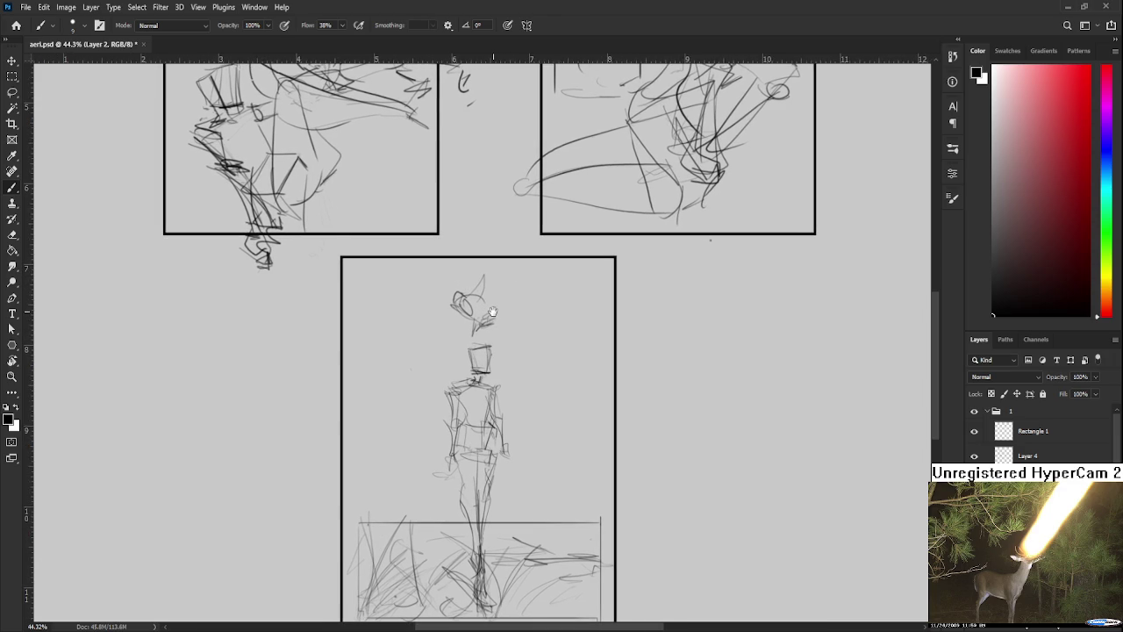
- Add a stroke left of the floating head, then flip that head sketch horizontally
mouse_move(504, 329)
mouse_down()
mouse_move(504, 368)
mouse_move(504, 334)
mouse_up()
key(ctrl+z)
key(ctrl+z)
mouse_move(377, 342)
mouse_down()
mouse_move(449, 334)
mouse_move(457, 369)
mouse_move(457, 324)
mouse_move(499, 326)
mouse_move(498, 368)
mouse_move(452, 369)
mouse_up()
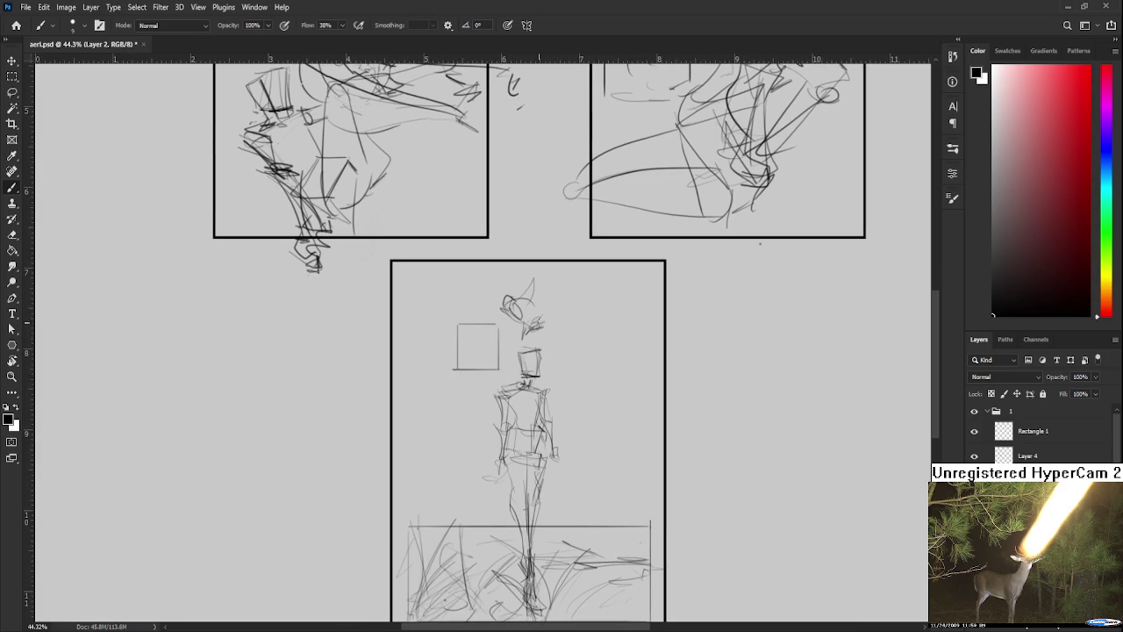
key(l)
drag(504, 280, 562, 340)
key(ctrl+t)
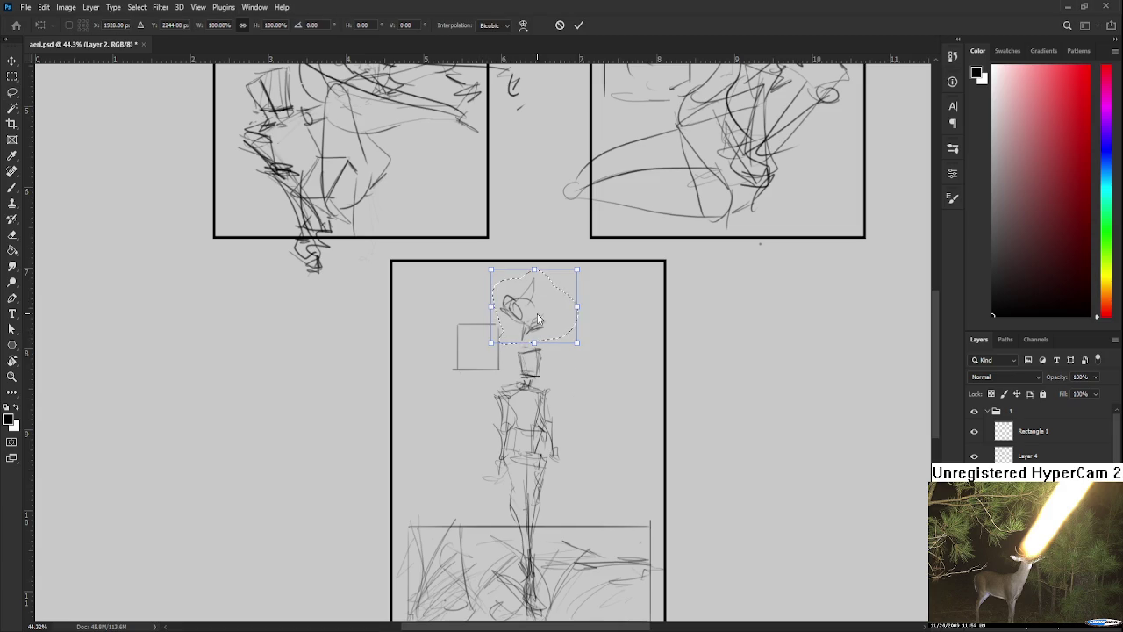
drag(547, 348, 542, 348)
key(Return)
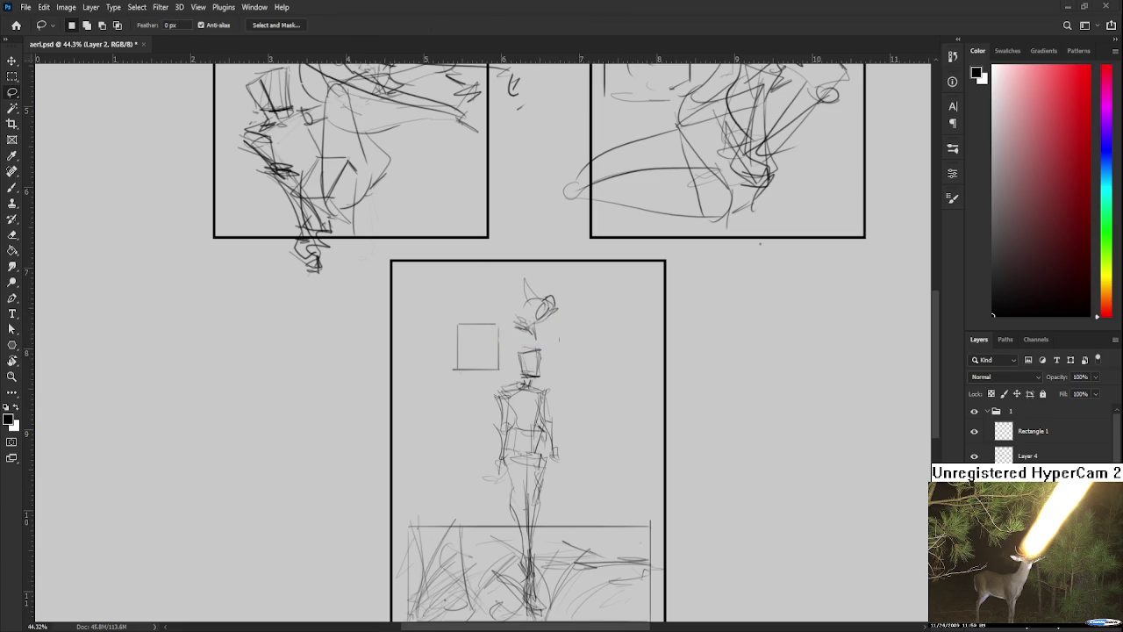
- Brush small stacked inset boxes beside the figure containing a head and a circular scribble
key(b)
mouse_move(465, 342)
mouse_down()
mouse_move(479, 364)
mouse_move(465, 356)
mouse_move(479, 363)
mouse_move(489, 338)
mouse_move(465, 366)
mouse_move(472, 349)
mouse_up()
key(ctrl+z)
key(ctrl+z)
key(ctrl+z)
mouse_move(458, 360)
mouse_down()
mouse_move(472, 341)
mouse_move(474, 351)
mouse_up()
mouse_move(434, 401)
mouse_down()
mouse_move(434, 372)
mouse_move(431, 396)
mouse_move(470, 399)
mouse_up()
key(ctrl+z)
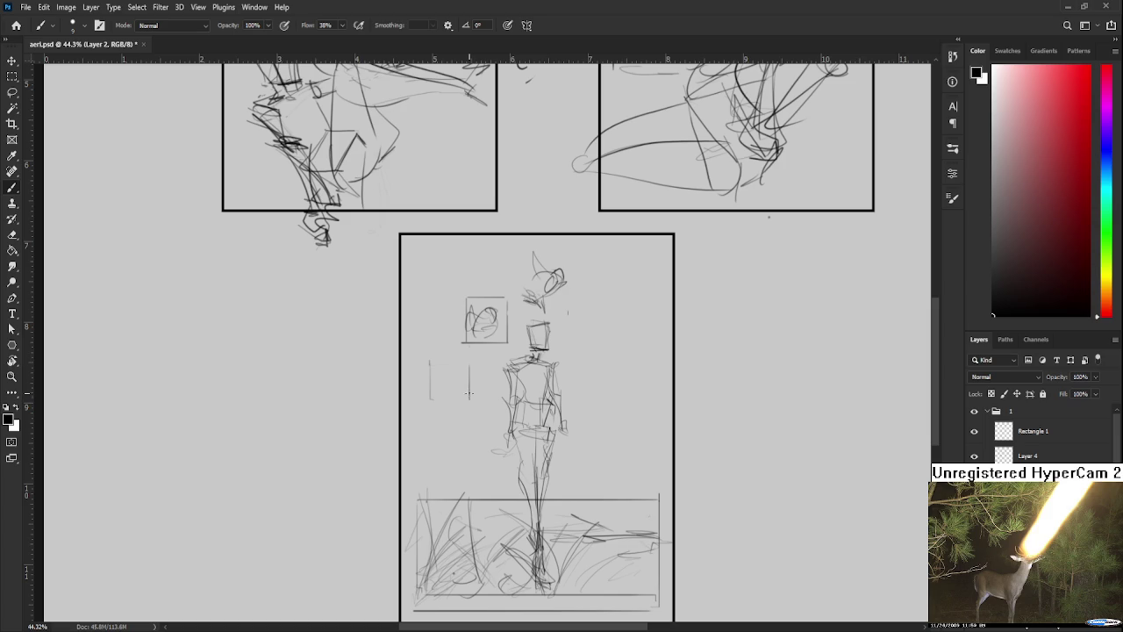
drag(469, 360, 427, 359)
mouse_move(430, 399)
mouse_down()
mouse_move(469, 399)
mouse_move(449, 389)
mouse_move(444, 454)
mouse_move(483, 421)
mouse_move(481, 465)
mouse_move(464, 451)
mouse_move(478, 435)
mouse_up()
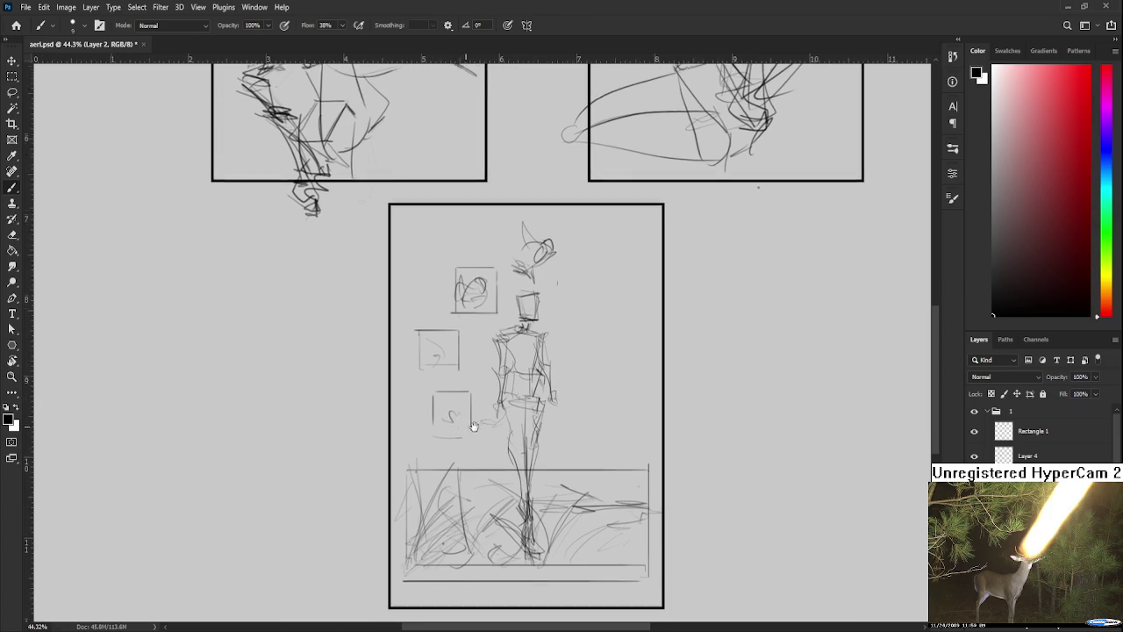
key(ctrl+z)
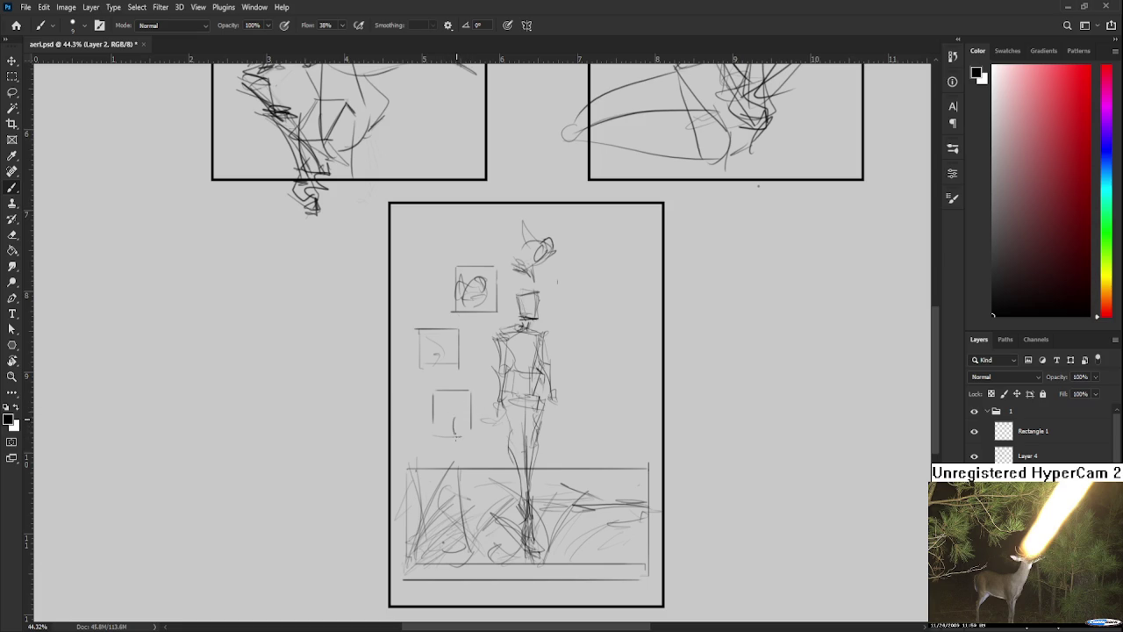
mouse_move(449, 419)
mouse_down()
mouse_move(463, 438)
mouse_move(458, 403)
mouse_move(461, 416)
mouse_up()
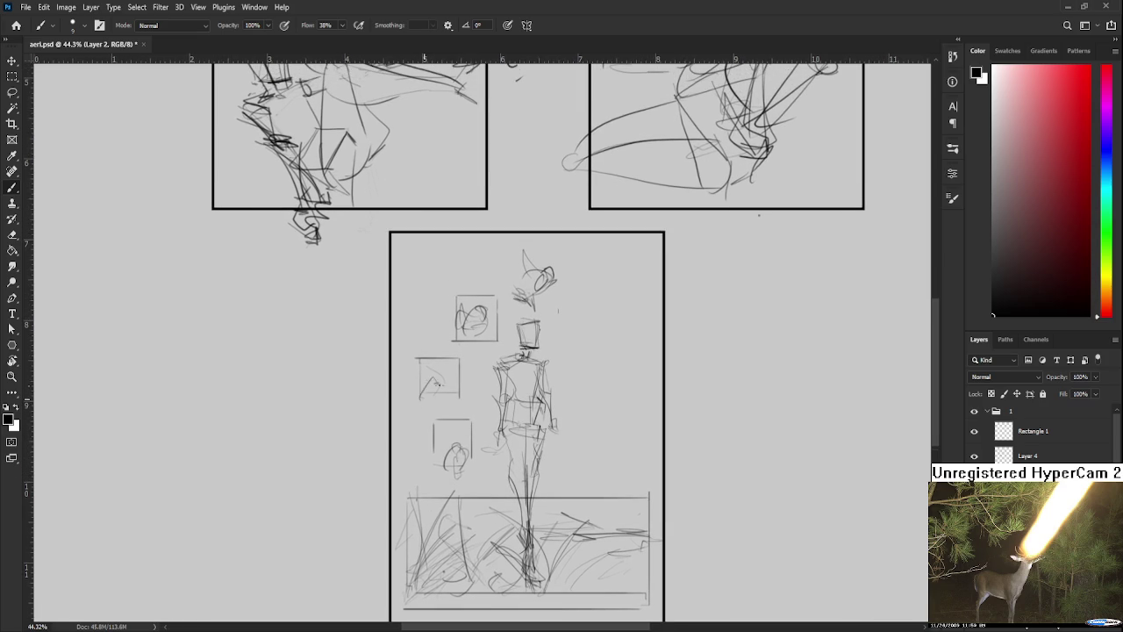
drag(465, 347, 442, 397)
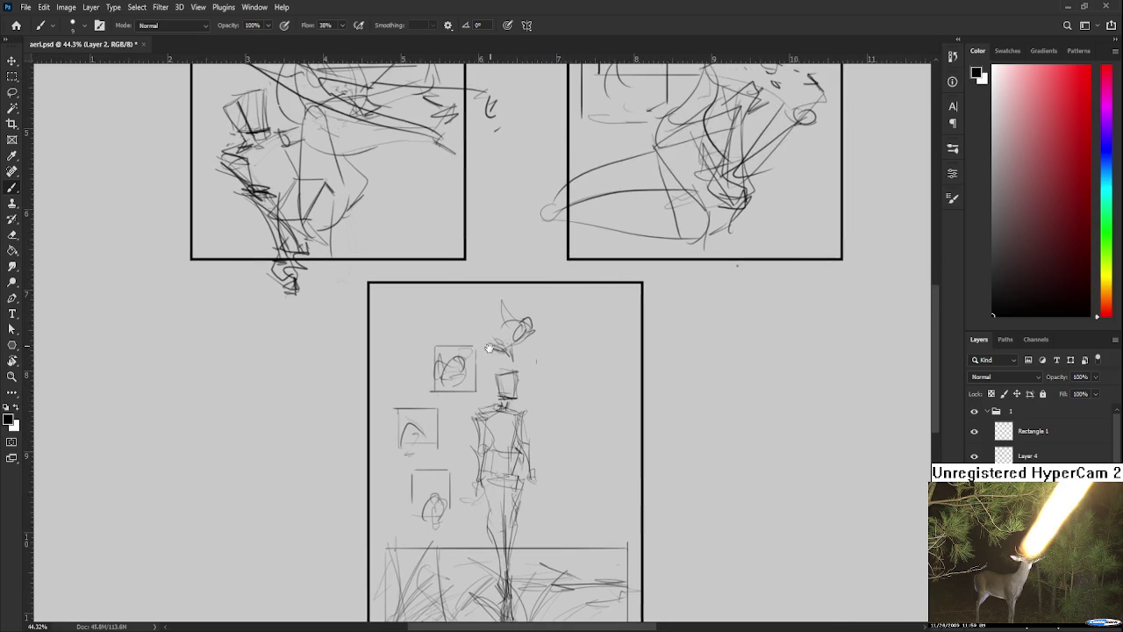
drag(487, 331, 477, 359)
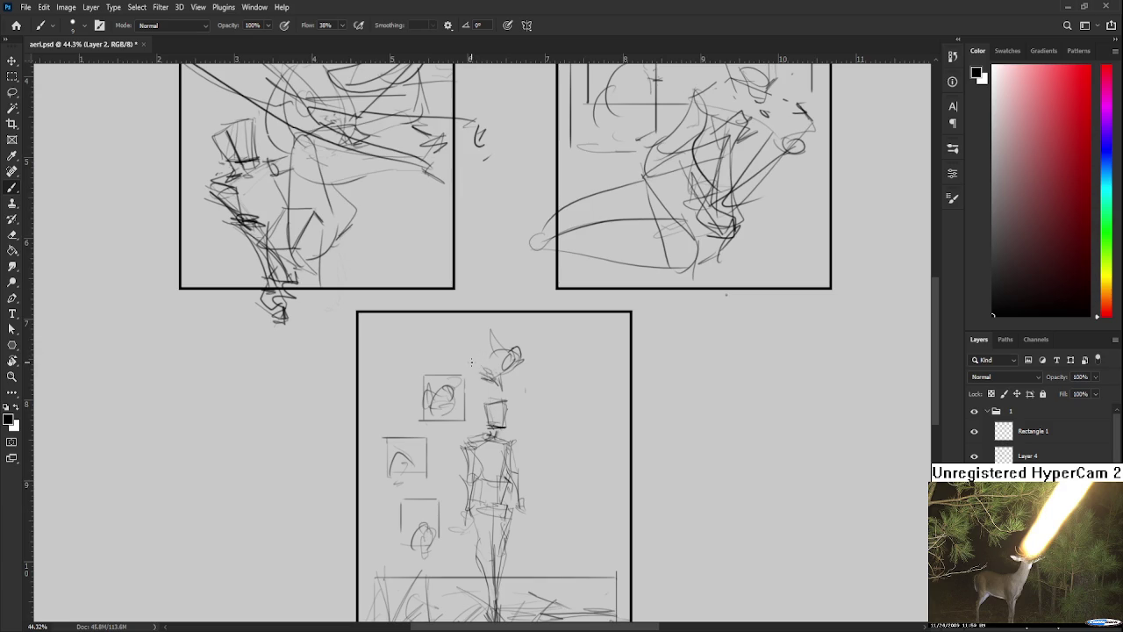
drag(471, 361, 478, 354)
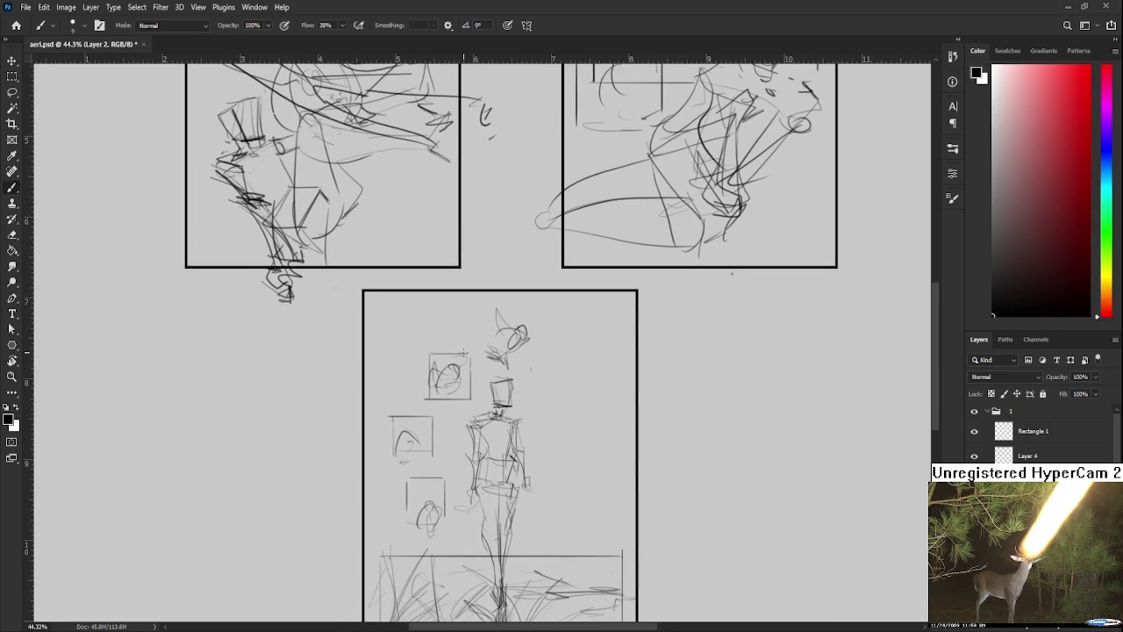
- Give the head box a dark top edge and reposition it slightly
key(e)
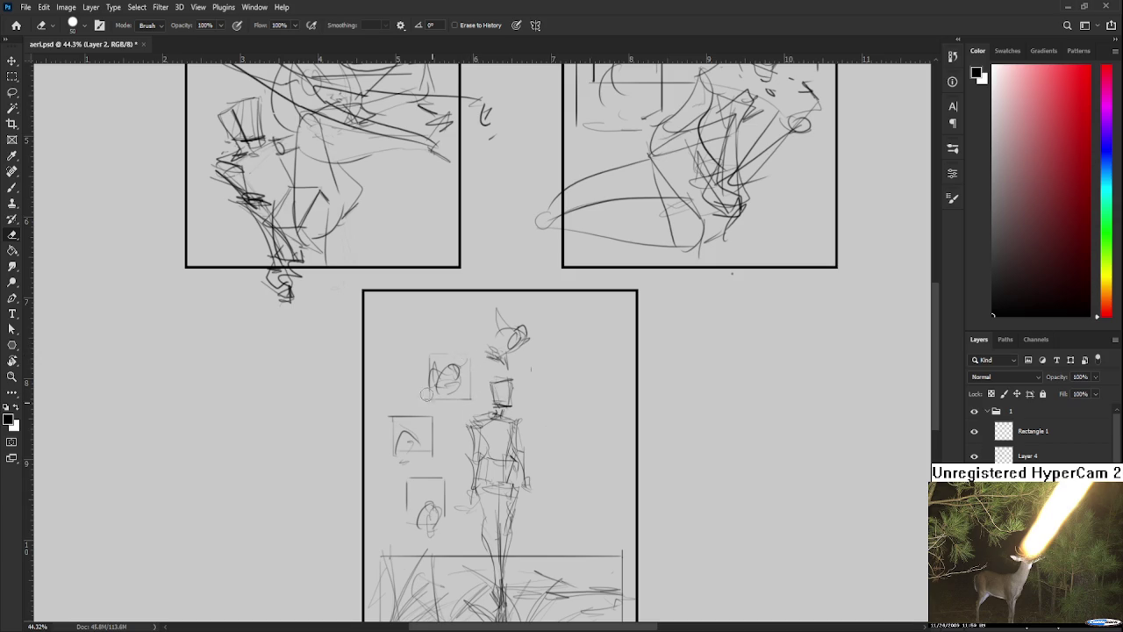
key(b)
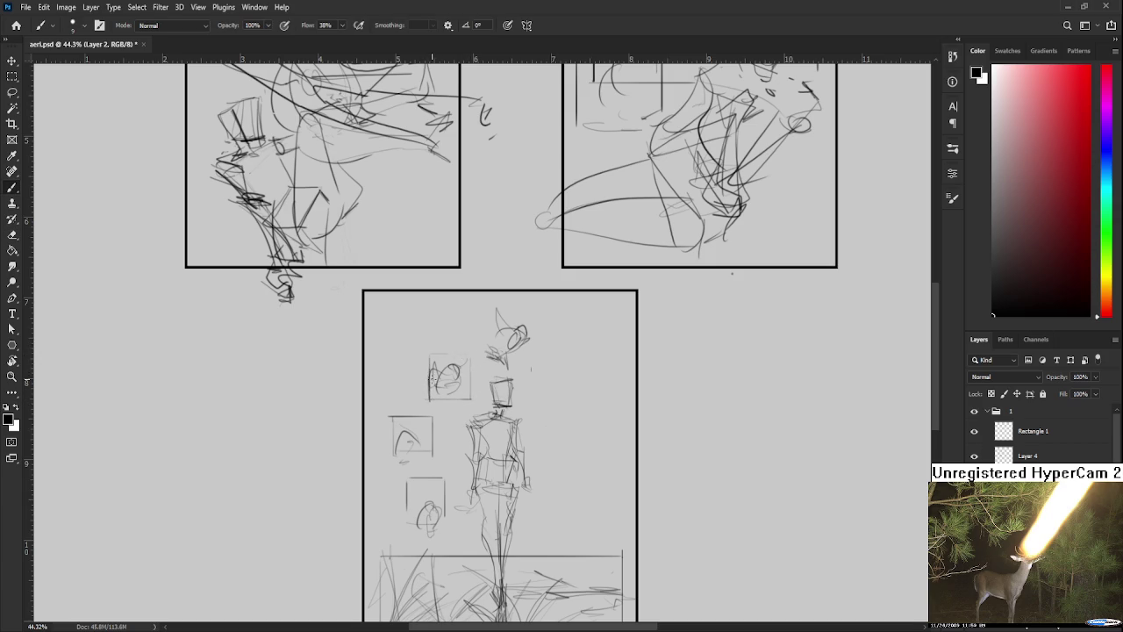
mouse_move(425, 355)
mouse_down()
mouse_move(463, 356)
mouse_move(456, 406)
mouse_move(465, 372)
mouse_up()
key(l)
key(ctrl+t)
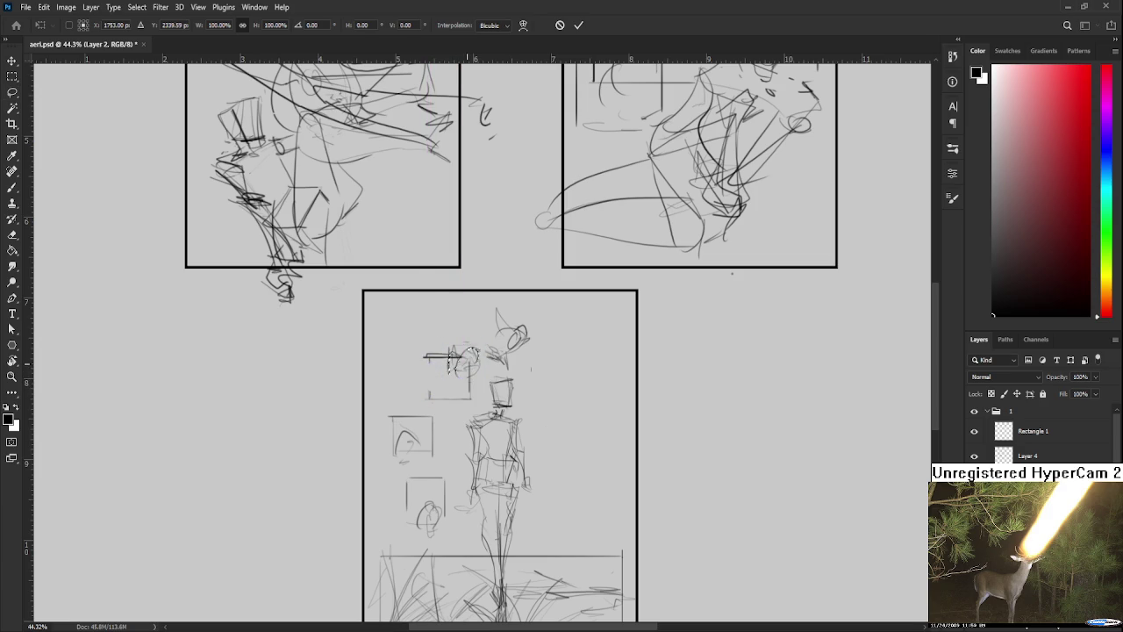
key(Return)
drag(472, 331, 456, 373)
key(ctrl+t)
key(Return)
key(ctrl+d)
- Erase the old small box sketch and redraw a darker left side and bottom
key(e)
mouse_move(403, 425)
mouse_down()
mouse_move(425, 446)
mouse_move(396, 456)
mouse_move(436, 419)
mouse_move(436, 460)
mouse_move(389, 460)
mouse_move(433, 465)
mouse_up()
key(b)
key(ctrl+z)
key(ctrl+z)
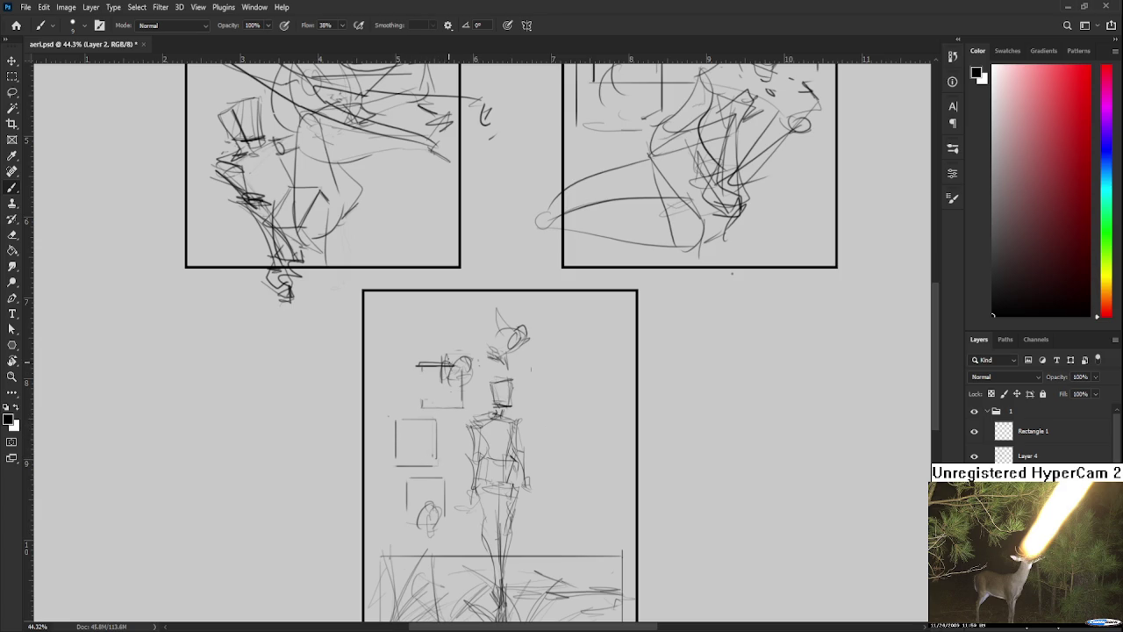
key(ctrl+z)
mouse_move(422, 363)
mouse_down()
mouse_move(423, 382)
mouse_move(462, 407)
mouse_up()
key(ctrl+z)
mouse_move(426, 365)
mouse_down()
mouse_move(437, 404)
mouse_move(456, 407)
mouse_move(453, 397)
mouse_up()
key(e)
key(b)
- Add small strokes around the oval head, partly erase it, and add a vertical stroke
mouse_move(419, 418)
mouse_down()
mouse_move(438, 383)
mouse_move(448, 405)
mouse_move(447, 376)
mouse_move(419, 381)
mouse_up()
drag(444, 381, 458, 408)
key(e)
drag(449, 446, 456, 469)
key(b)
mouse_move(426, 425)
mouse_down()
mouse_move(427, 454)
mouse_move(473, 420)
mouse_move(456, 452)
mouse_up()
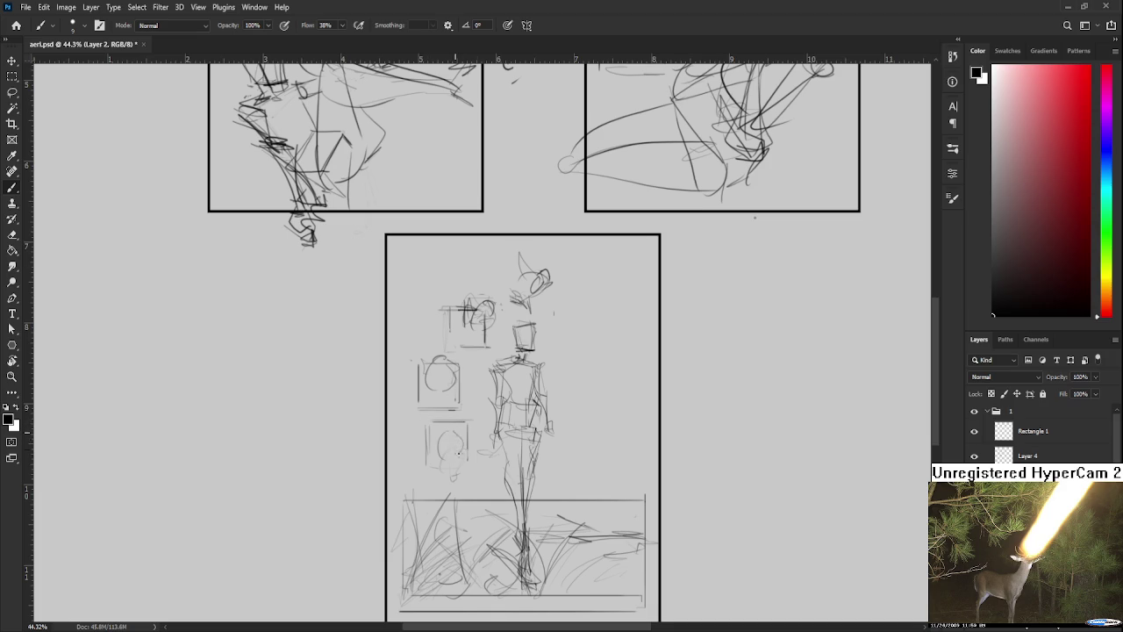
- Move the small inset sketches up and to the left
key(l)
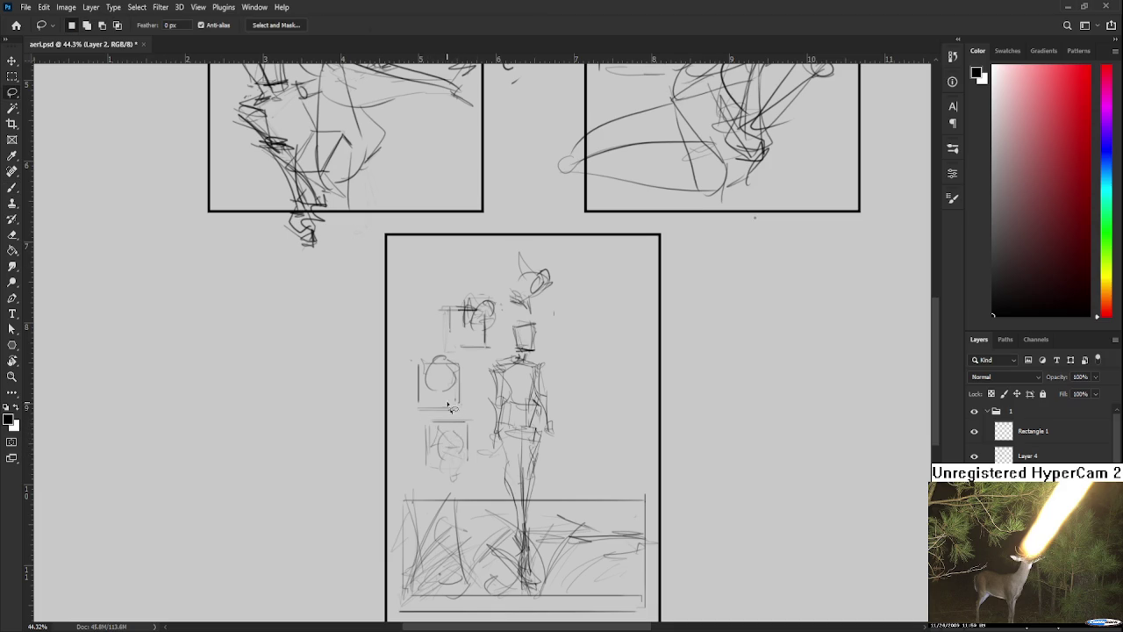
mouse_move(470, 372)
mouse_down()
mouse_move(360, 396)
mouse_move(487, 414)
mouse_move(468, 432)
mouse_up()
key(ctrl+t)
key(Escape)
mouse_move(483, 480)
mouse_down()
mouse_move(493, 366)
mouse_move(436, 394)
mouse_up()
key(ctrl+t)
key(Return)
key(ctrl+d)
- Draw a new small box outline below the sketches, overlapping the grass
key(b)
mouse_move(439, 470)
mouse_down()
mouse_move(480, 470)
mouse_move(439, 518)
mouse_move(487, 518)
mouse_up()
mouse_move(488, 463)
mouse_down()
mouse_move(488, 526)
mouse_move(483, 518)
mouse_up()
key(ctrl+z)
mouse_move(537, 488)
mouse_down()
mouse_move(508, 466)
mouse_move(513, 419)
mouse_up()
scroll(724, 197, down, 5)
scroll(527, 351, up, 3)
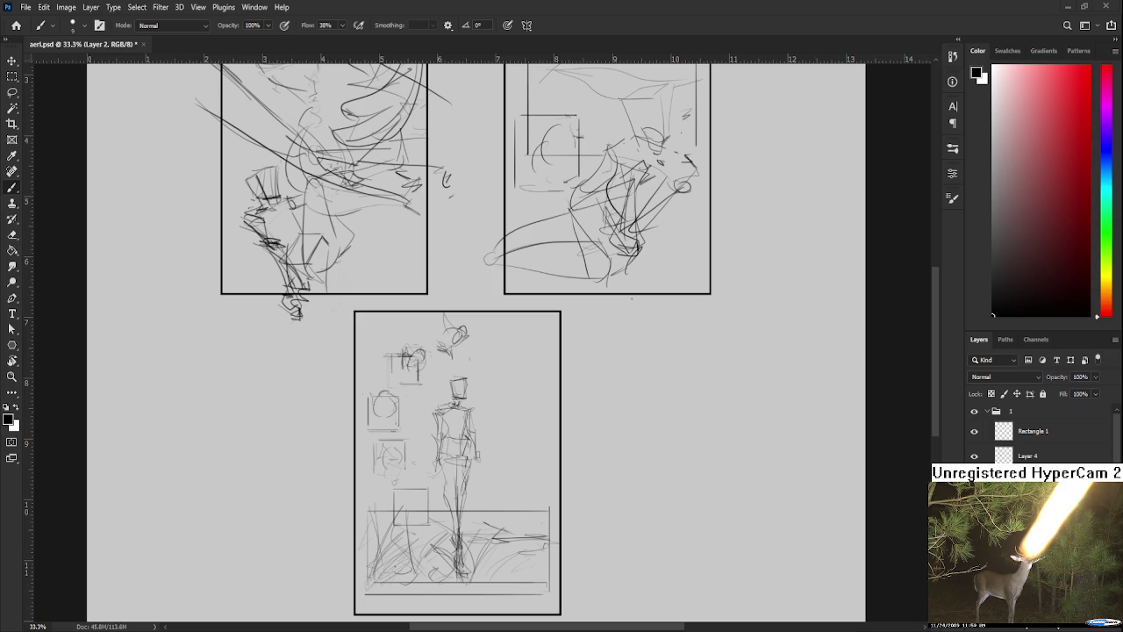
- Move the small thumbnail sketches left of the figure slightly higher
scroll(465, 474, up, 2)
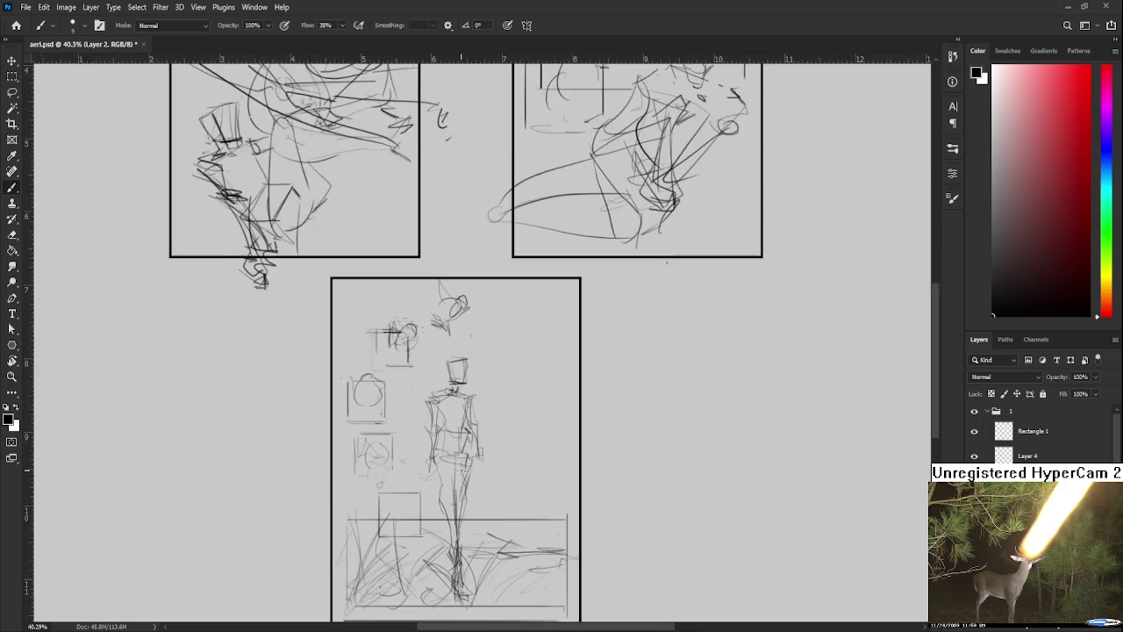
scroll(478, 487, up, 2)
key(l)
mouse_move(387, 372)
mouse_down()
mouse_move(347, 399)
mouse_move(386, 454)
mouse_move(417, 381)
mouse_up()
key(ctrl+t)
mouse_move(405, 423)
mouse_down()
mouse_move(401, 391)
mouse_move(444, 491)
mouse_move(414, 431)
mouse_up()
key(Return)
key(ctrl+t)
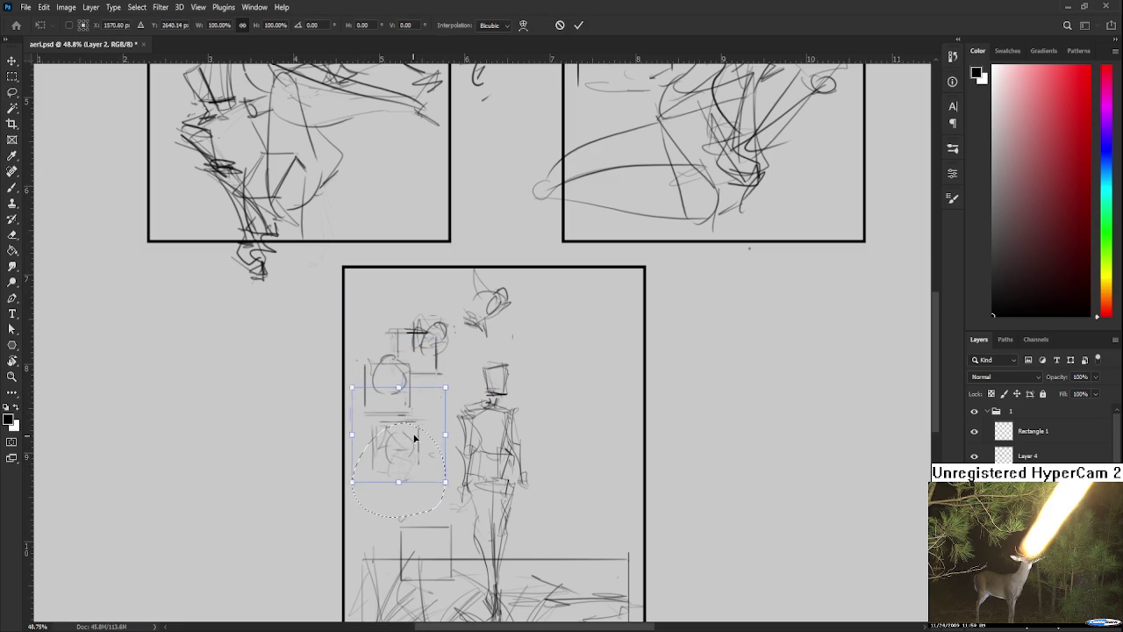
key(Return)
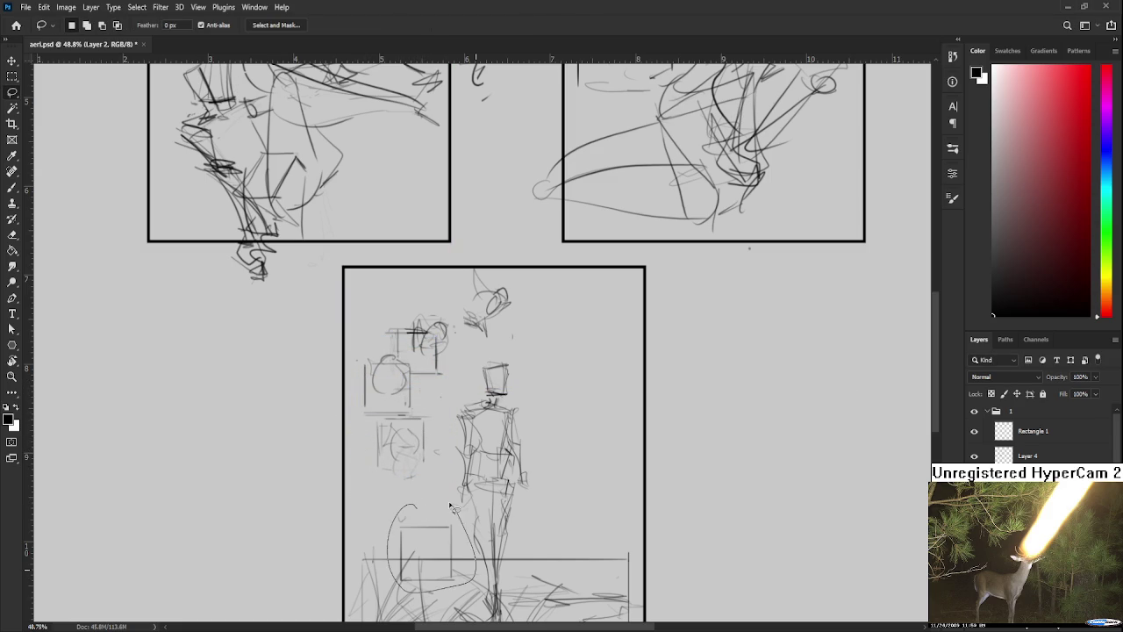
- Erase part of the small rectangle sketch and draw a new box below the small box
key(e)
drag(407, 519, 446, 542)
key(b)
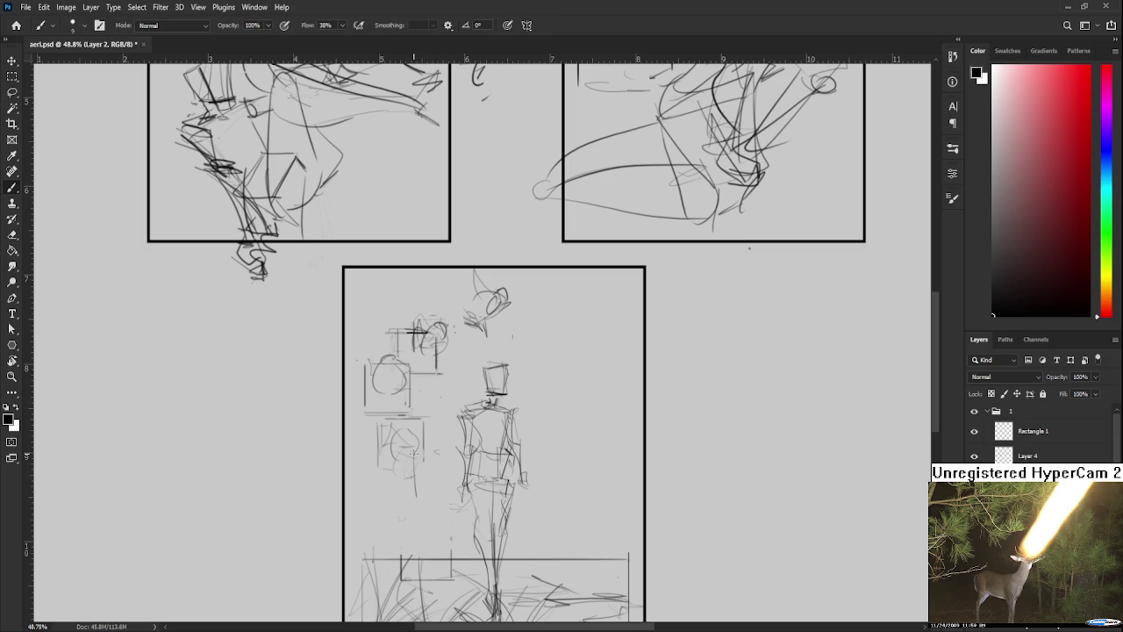
mouse_move(417, 455)
mouse_down()
mouse_move(418, 500)
mouse_move(462, 456)
mouse_move(460, 503)
mouse_move(399, 505)
mouse_up()
- Add strokes to the figure's lower torso and sketch a box to its right
mouse_move(493, 484)
mouse_down()
mouse_move(474, 463)
mouse_move(477, 505)
mouse_up()
mouse_move(477, 459)
mouse_down()
mouse_move(521, 465)
mouse_move(519, 500)
mouse_up()
drag(519, 499, 481, 499)
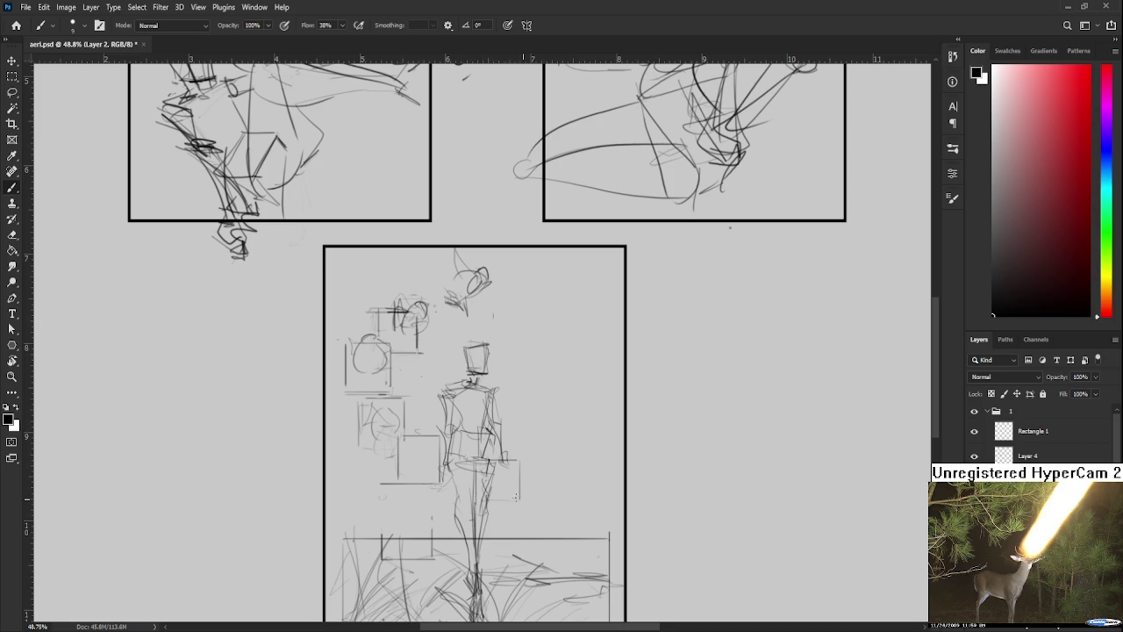
drag(506, 445, 494, 479)
- Nudge the small head sketch atop the lower panel, then look over the lower panel
key(l)
drag(429, 356, 456, 330)
key(ctrl+d)
drag(493, 408, 485, 340)
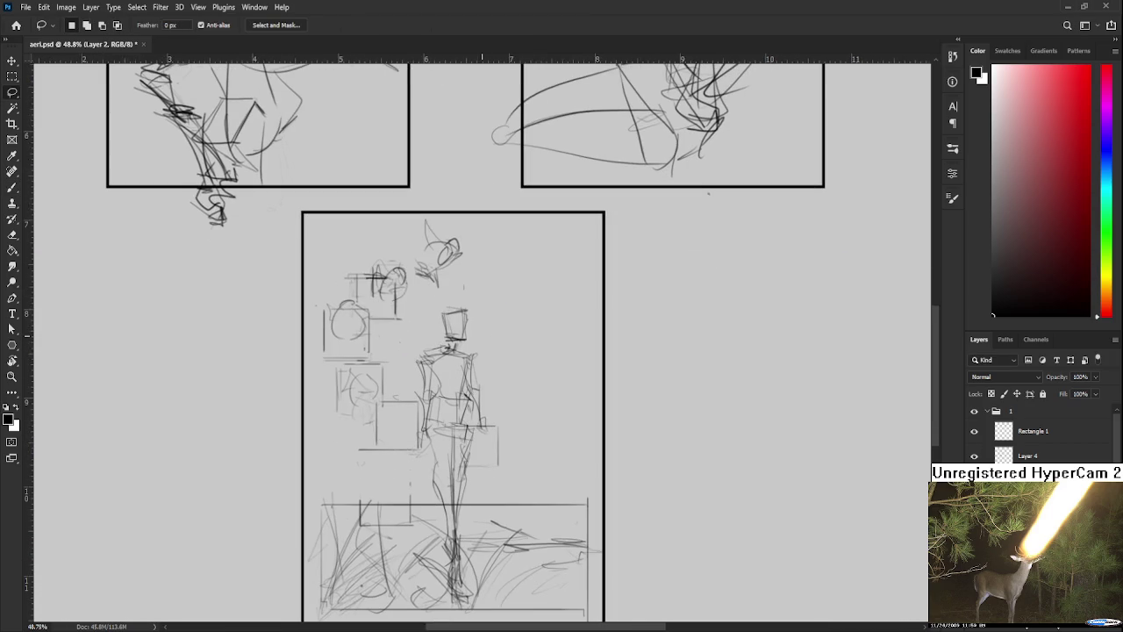
scroll(496, 330, down, 2)
scroll(496, 317, down, 1)
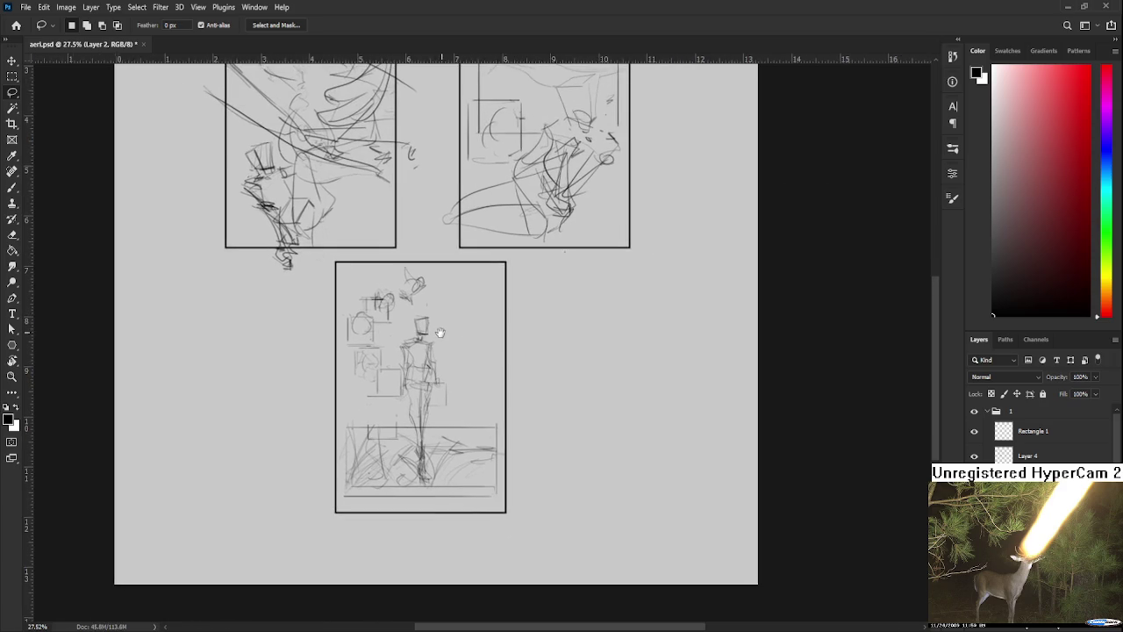
scroll(450, 318, up, 1)
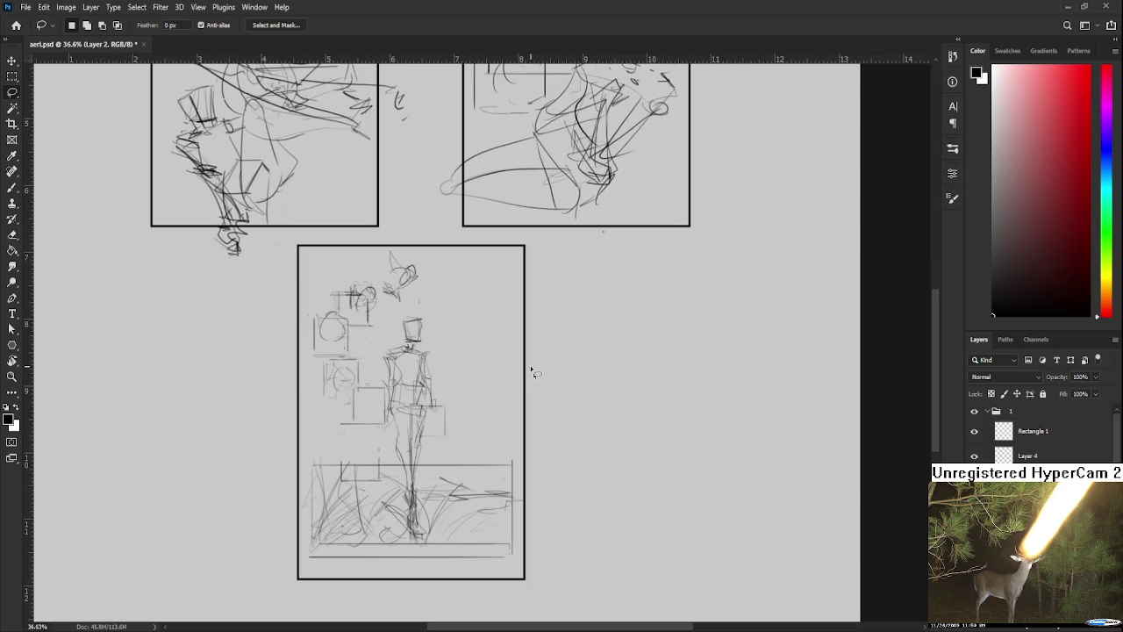
- Draw a vertical line along the panel's edge and a peaked stroke right of the figure
scroll(467, 313, up, 1)
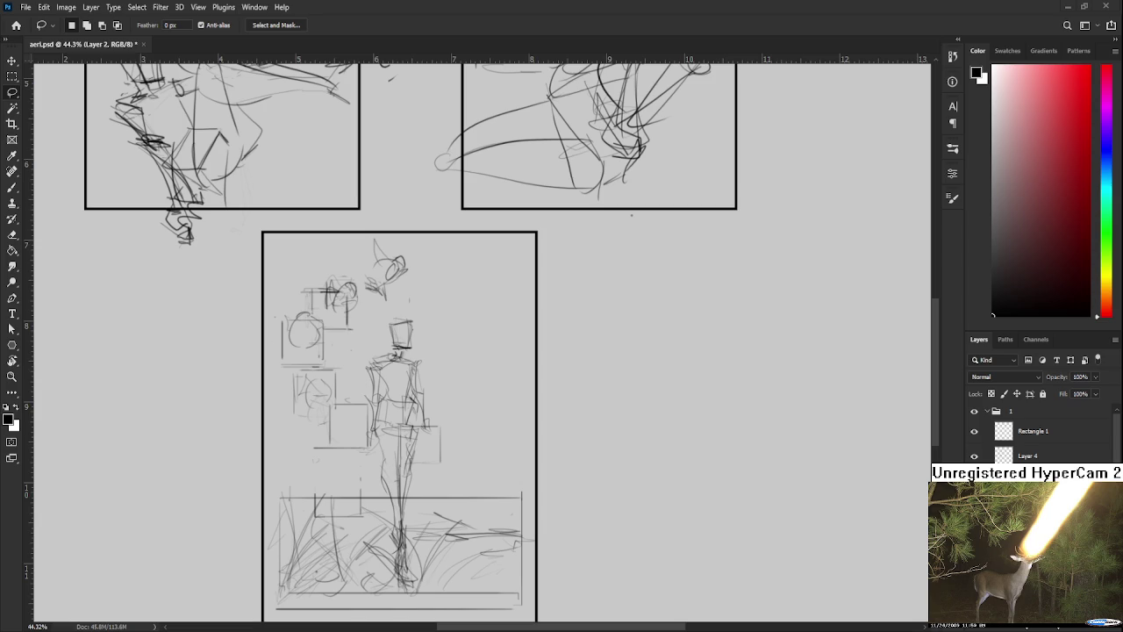
drag(464, 330, 507, 365)
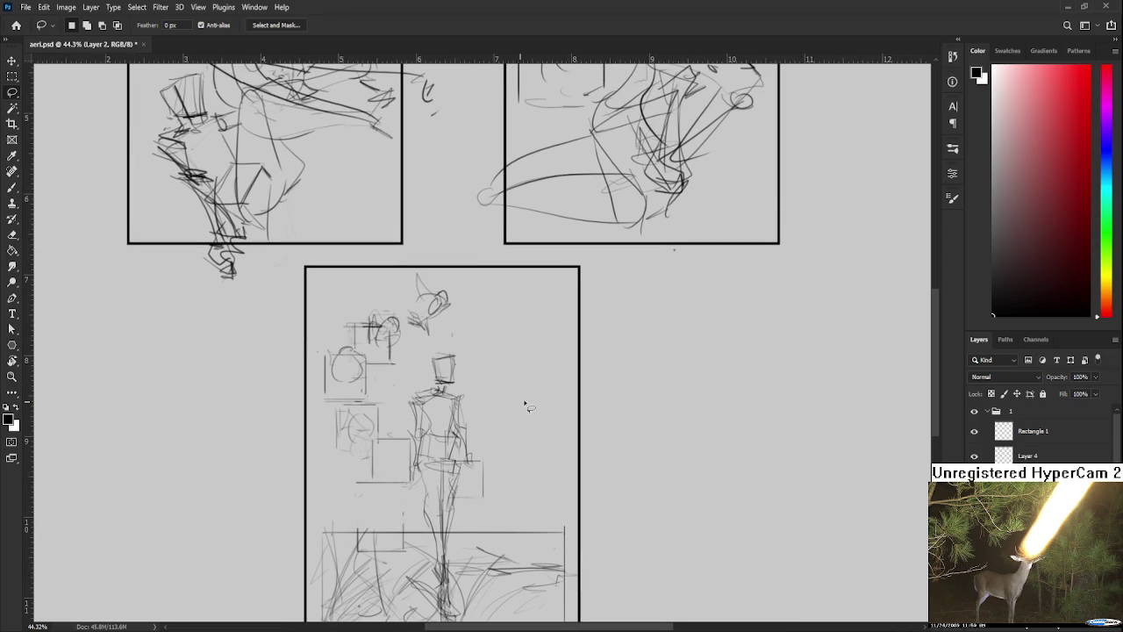
scroll(513, 357, down, 2)
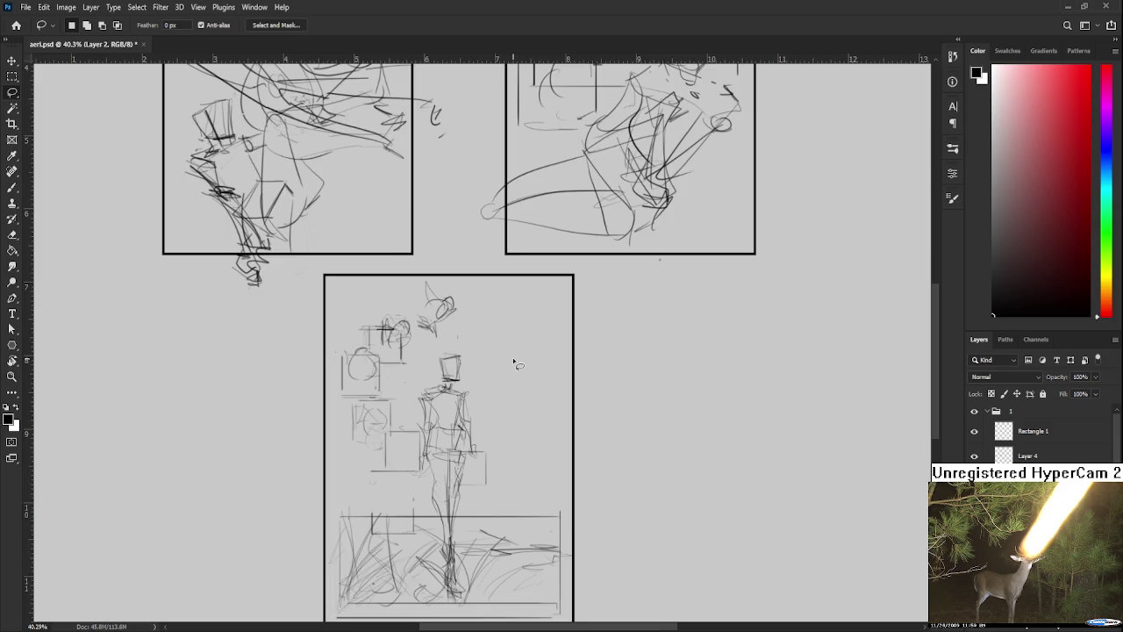
key(b)
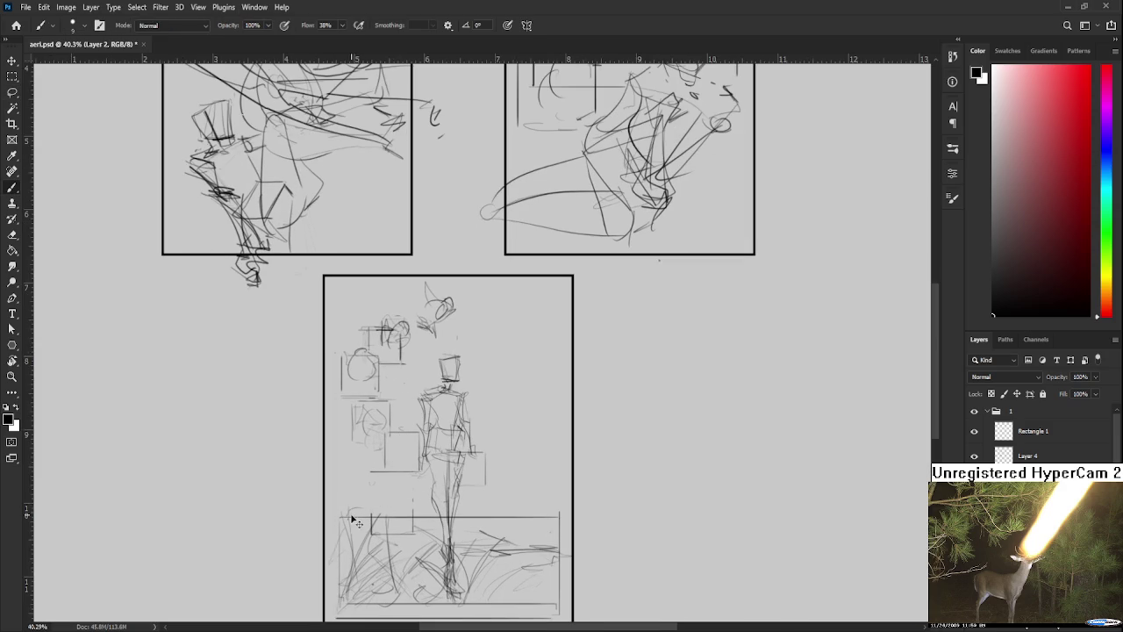
drag(336, 309, 335, 430)
mouse_move(472, 437)
mouse_down()
mouse_move(554, 418)
mouse_move(561, 280)
mouse_move(539, 325)
mouse_up()
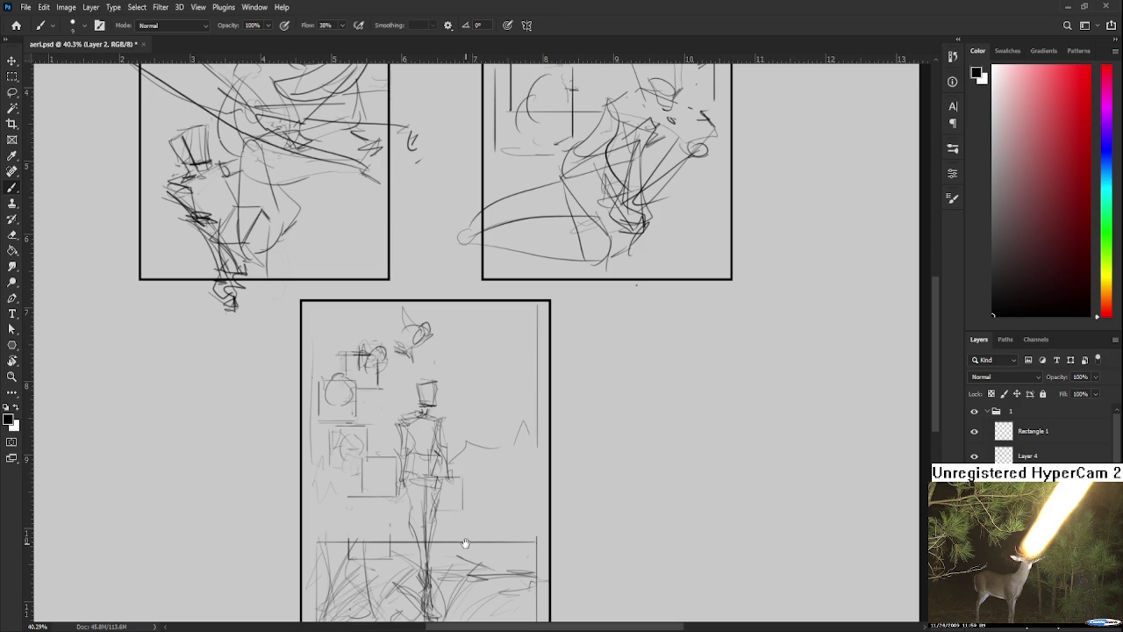
- Draw the left side of a new inset box in the lower panel
drag(464, 542, 461, 509)
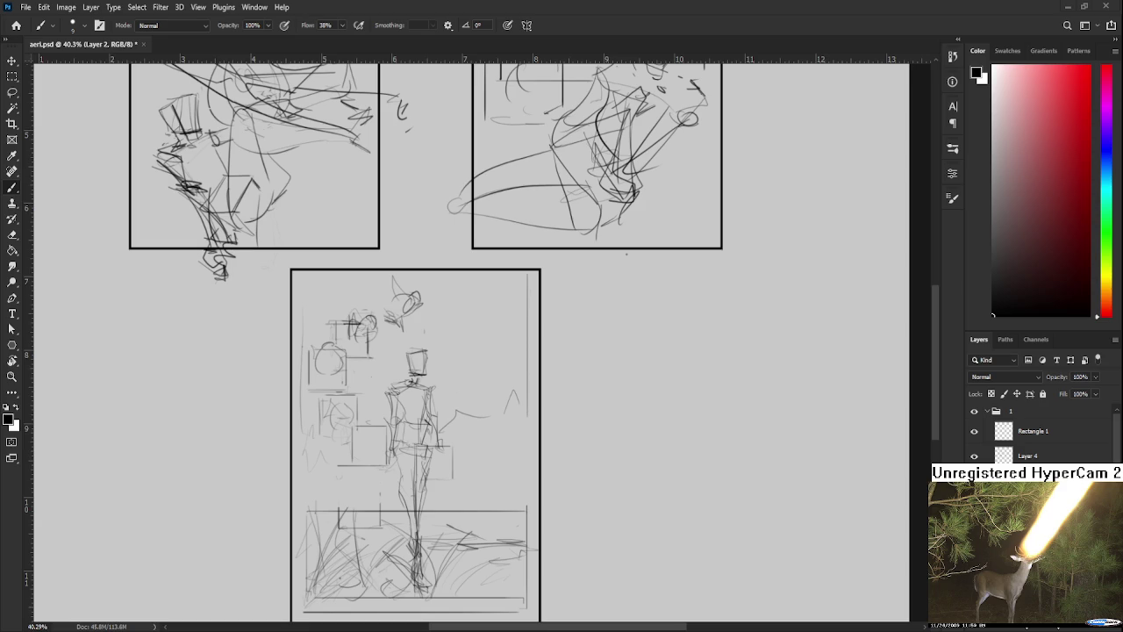
scroll(463, 369, up, 1)
scroll(463, 368, up, 1)
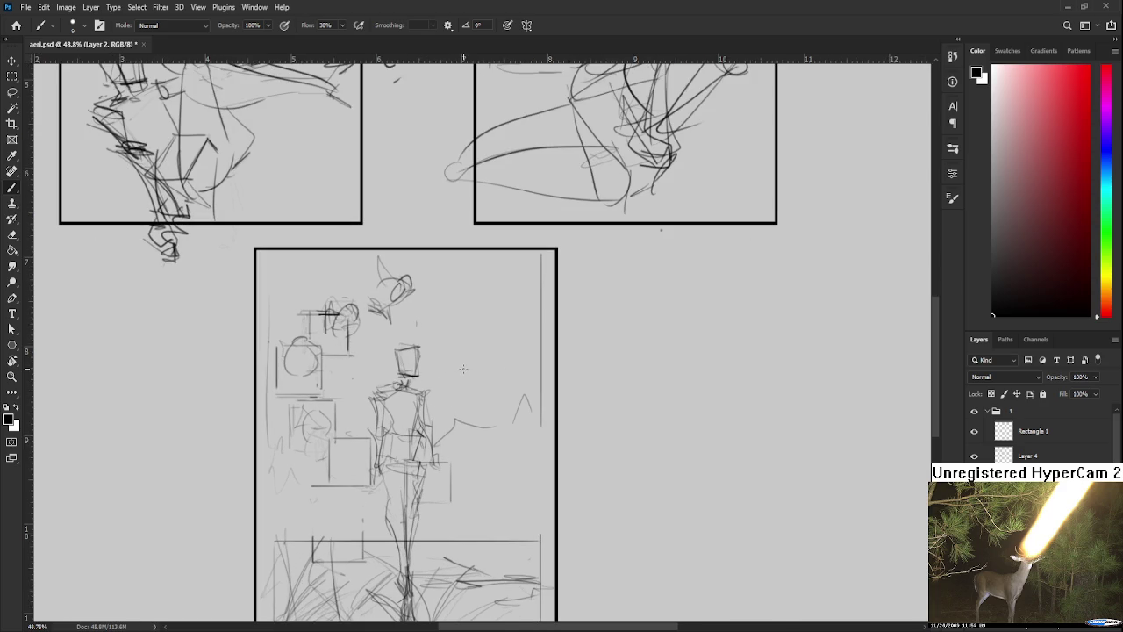
drag(438, 269, 440, 400)
- Finish the tall upper-right rectangle and scale it to about 98% to fit the border
mouse_move(444, 263)
mouse_down()
mouse_move(537, 264)
mouse_move(539, 400)
mouse_up()
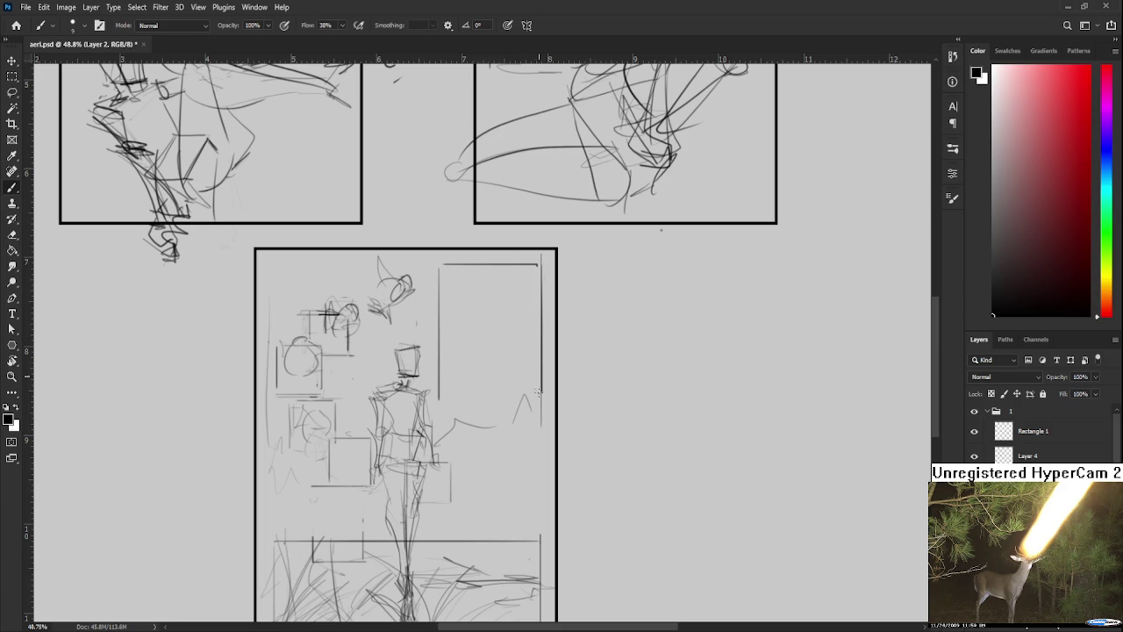
drag(438, 406, 542, 405)
key(l)
mouse_move(417, 298)
mouse_down()
mouse_move(431, 394)
mouse_move(446, 396)
mouse_up()
key(ctrl+t)
drag(496, 348, 482, 364)
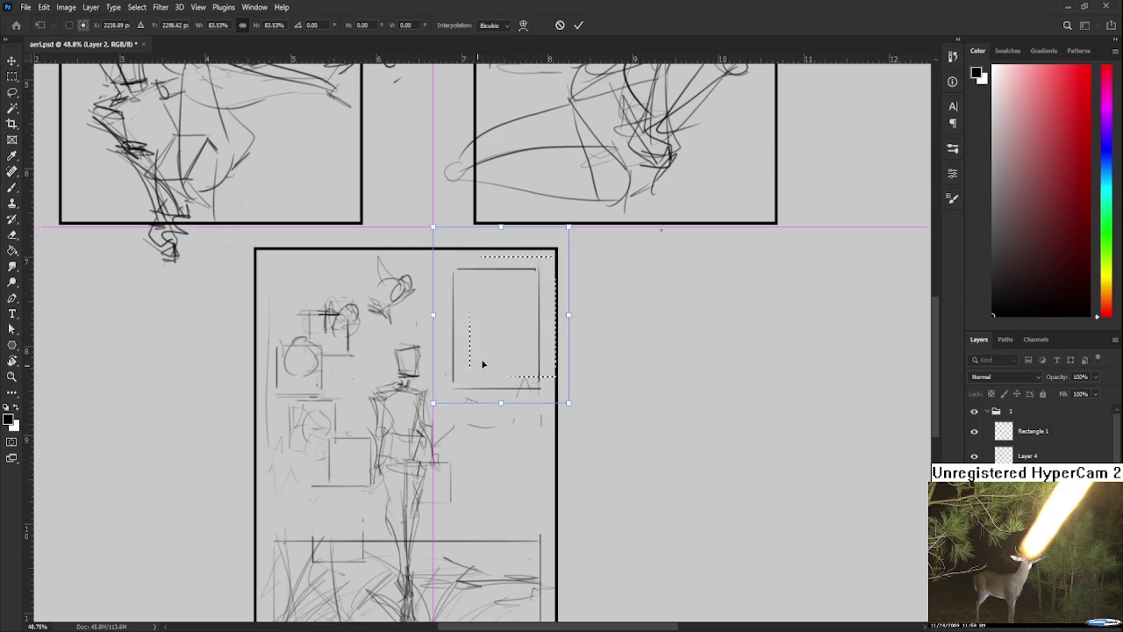
drag(432, 233, 420, 218)
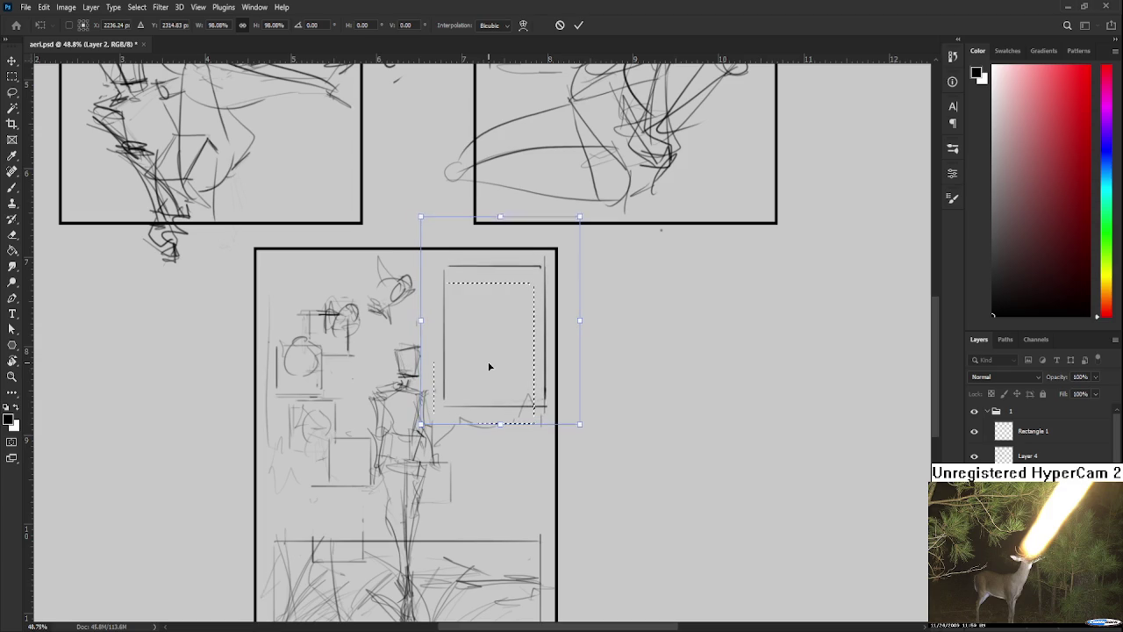
key(Return)
key(ctrl+d)
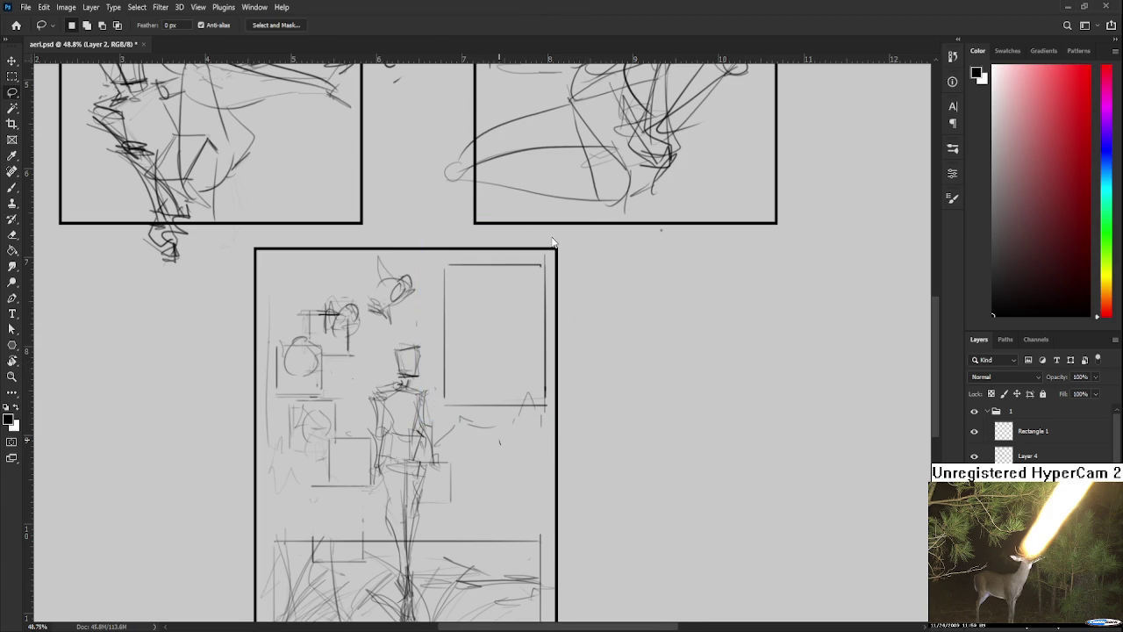
scroll(518, 313, down, 2)
scroll(561, 346, up, 1)
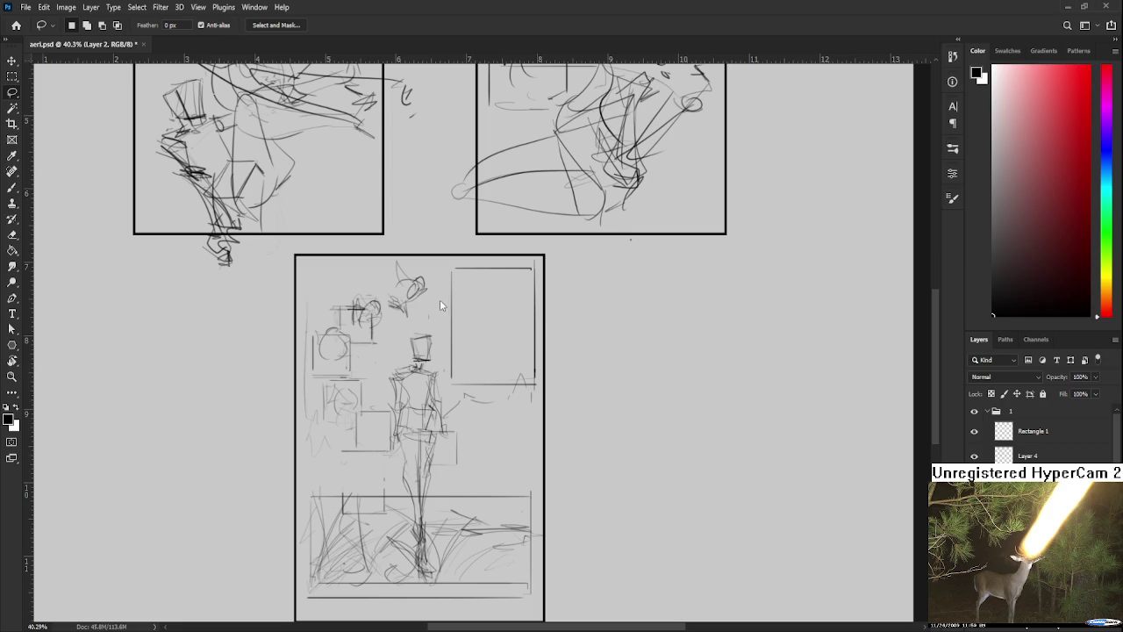
scroll(522, 315, down, 2)
scroll(522, 316, up, 2)
scroll(522, 315, up, 2)
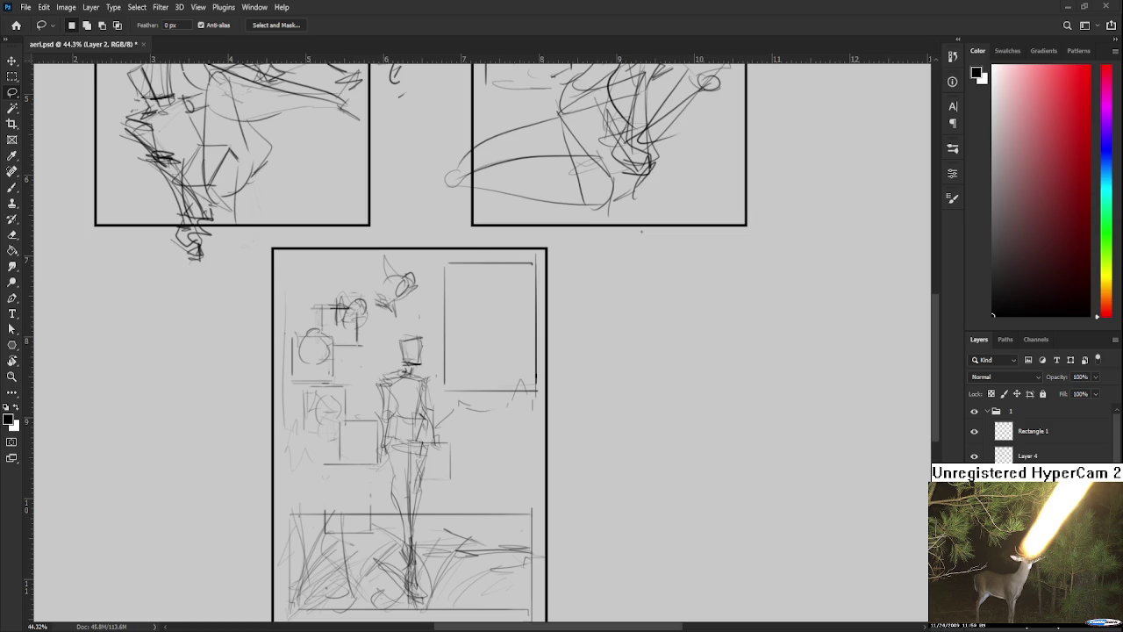
scroll(523, 327, up, 1)
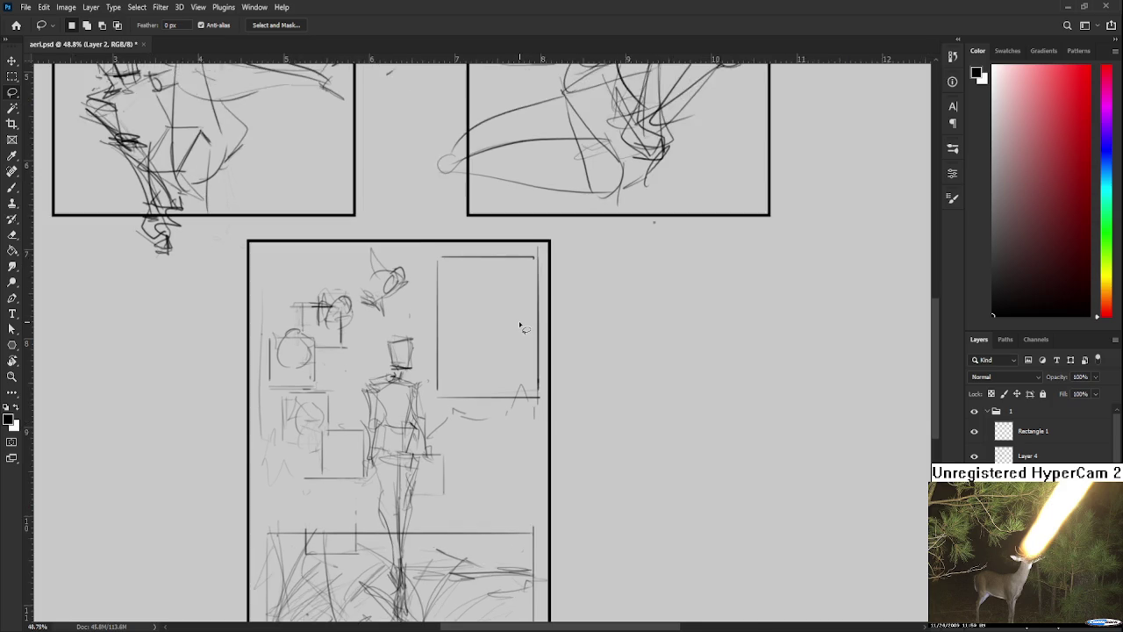
scroll(522, 326, up, 2)
- Draw an angled stroke inside the inset box bending toward the panel's top-right
key(b)
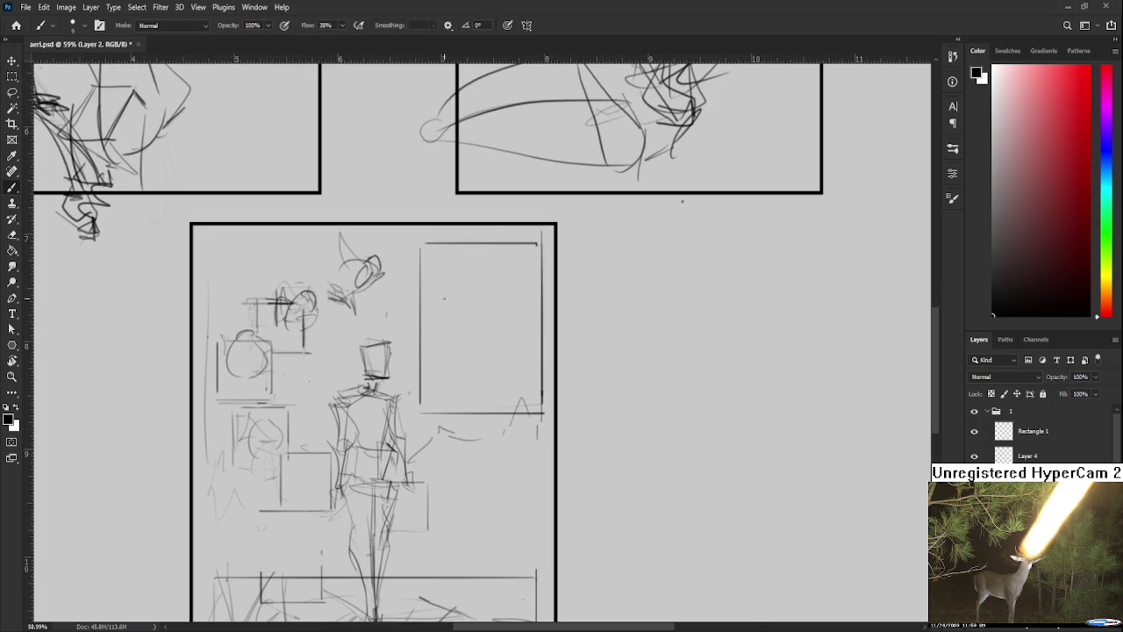
key(l)
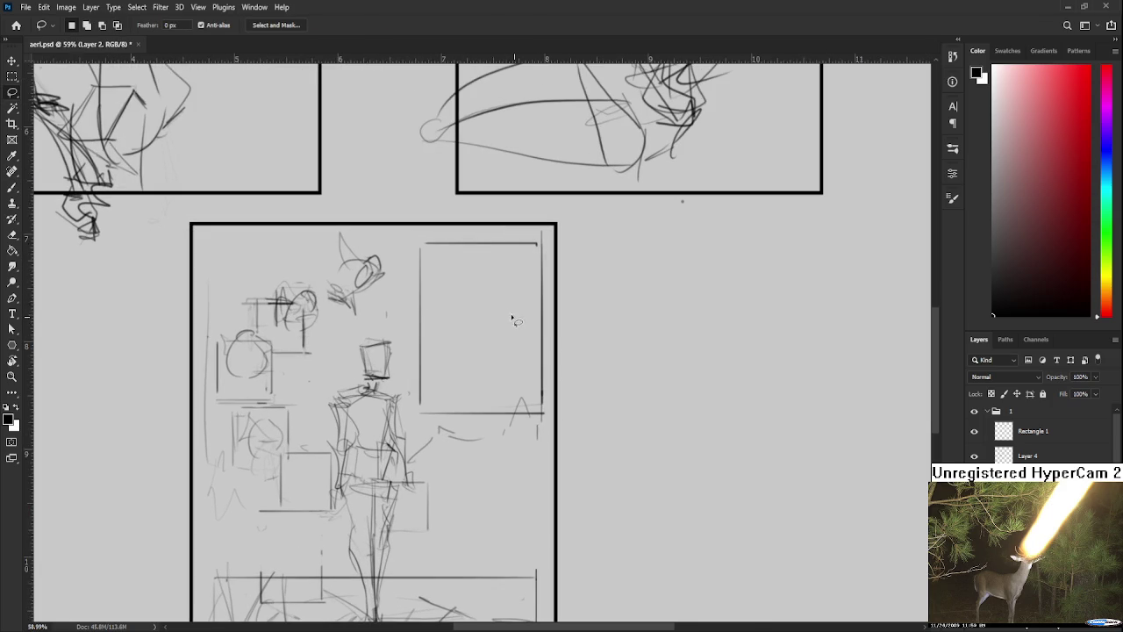
key(b)
drag(482, 323, 407, 279)
key(ctrl+z)
mouse_move(421, 323)
mouse_down()
mouse_move(452, 290)
mouse_move(529, 278)
mouse_up()
key(ctrl+z)
drag(453, 287, 538, 254)
mouse_move(492, 300)
mouse_down()
mouse_move(503, 295)
mouse_move(443, 351)
mouse_move(464, 330)
mouse_move(507, 330)
mouse_move(441, 326)
mouse_move(499, 319)
mouse_up()
key(ctrl+z)
- Scribble loose strokes across the inset box, extending past its right side
key(ctrl+z)
key(ctrl+z)
key(ctrl+z)
drag(431, 351, 479, 333)
drag(479, 353, 496, 370)
mouse_move(512, 320)
mouse_down()
mouse_move(447, 348)
mouse_move(513, 342)
mouse_move(503, 309)
mouse_move(597, 272)
mouse_up()
key(ctrl+z)
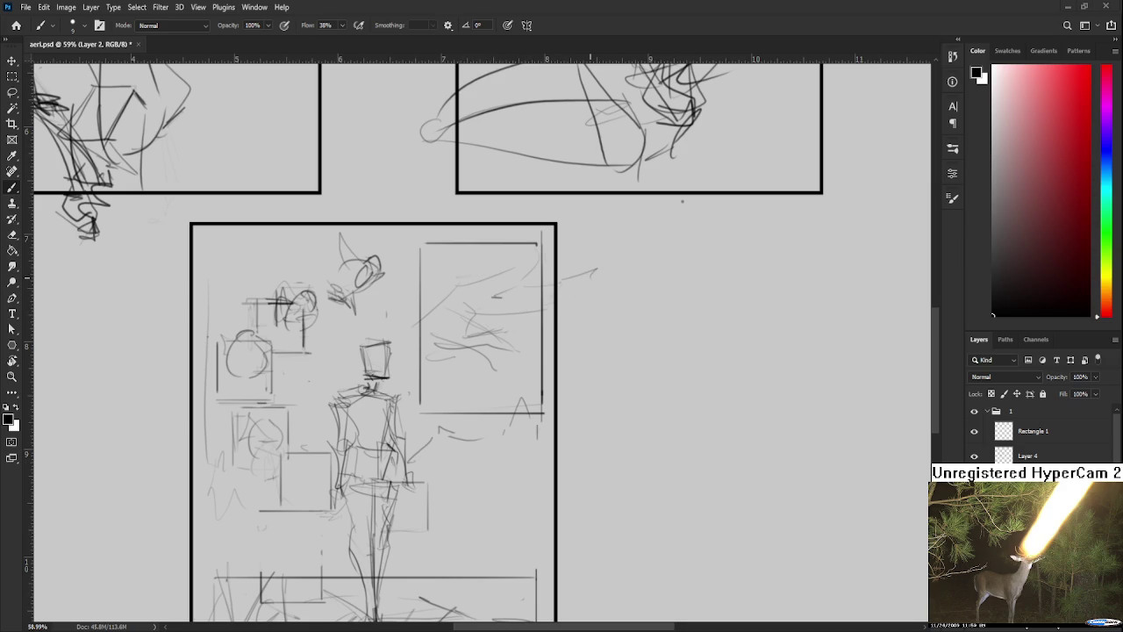
mouse_move(558, 272)
mouse_down()
mouse_move(521, 278)
mouse_move(539, 298)
mouse_up()
- Try several vertical lines along the frame's inner right edge, keeping the best one
drag(542, 249, 543, 551)
key(ctrl+z)
drag(508, 352, 466, 360)
drag(495, 261, 497, 487)
key(ctrl+z)
drag(497, 305, 498, 514)
mouse_move(497, 514)
mouse_down()
mouse_move(500, 289)
mouse_move(502, 518)
mouse_move(494, 475)
mouse_move(492, 484)
mouse_up()
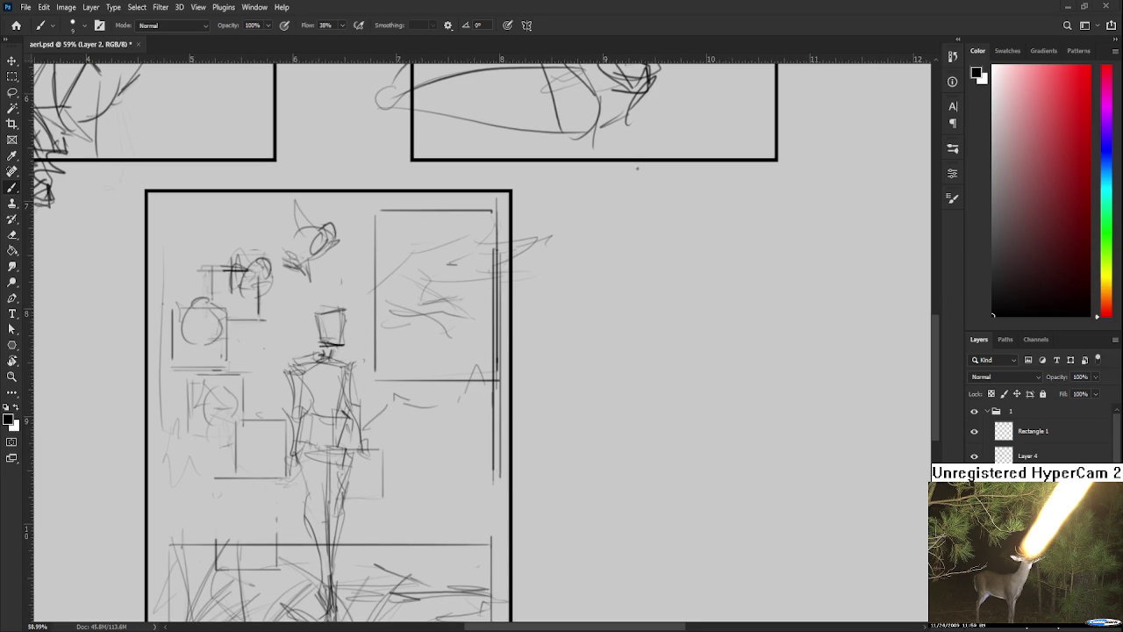
mouse_move(500, 465)
mouse_down()
mouse_move(489, 468)
mouse_move(492, 496)
mouse_up()
key(ctrl+z)
key(ctrl+z)
- Erase the stray inner vertical line with a smaller eraser and redraw it down the panel edge
key(bracketleft)
key(bracketleft)
key(bracketleft)
mouse_move(496, 253)
mouse_down()
mouse_move(496, 389)
mouse_move(496, 323)
mouse_up()
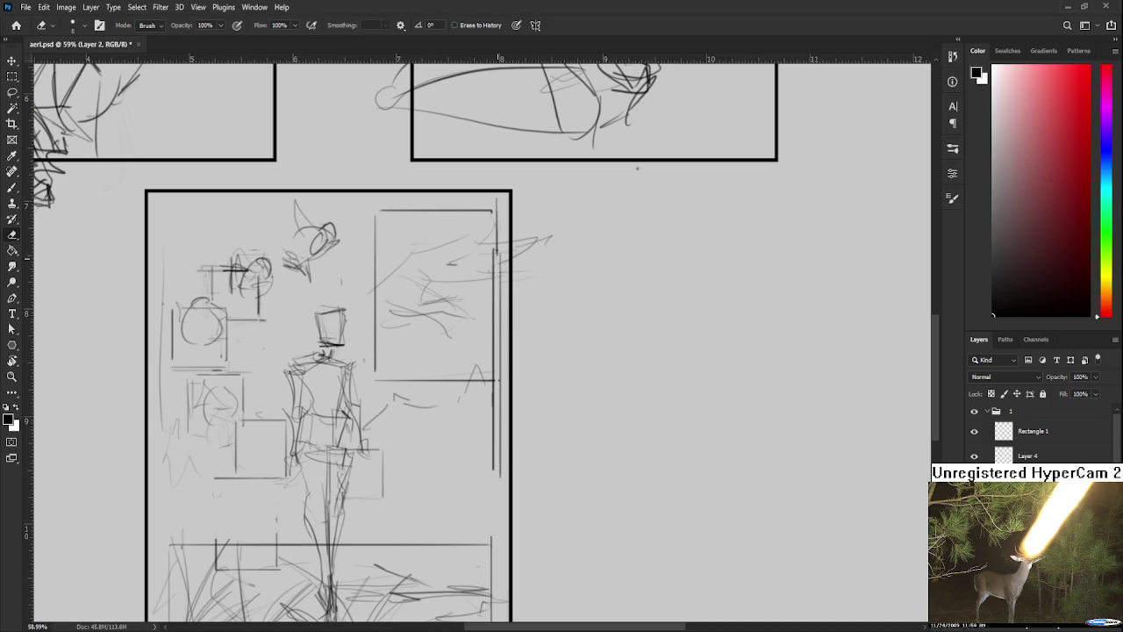
drag(494, 246, 494, 464)
key(b)
mouse_move(497, 249)
mouse_down()
mouse_move(496, 465)
mouse_move(497, 434)
mouse_up()
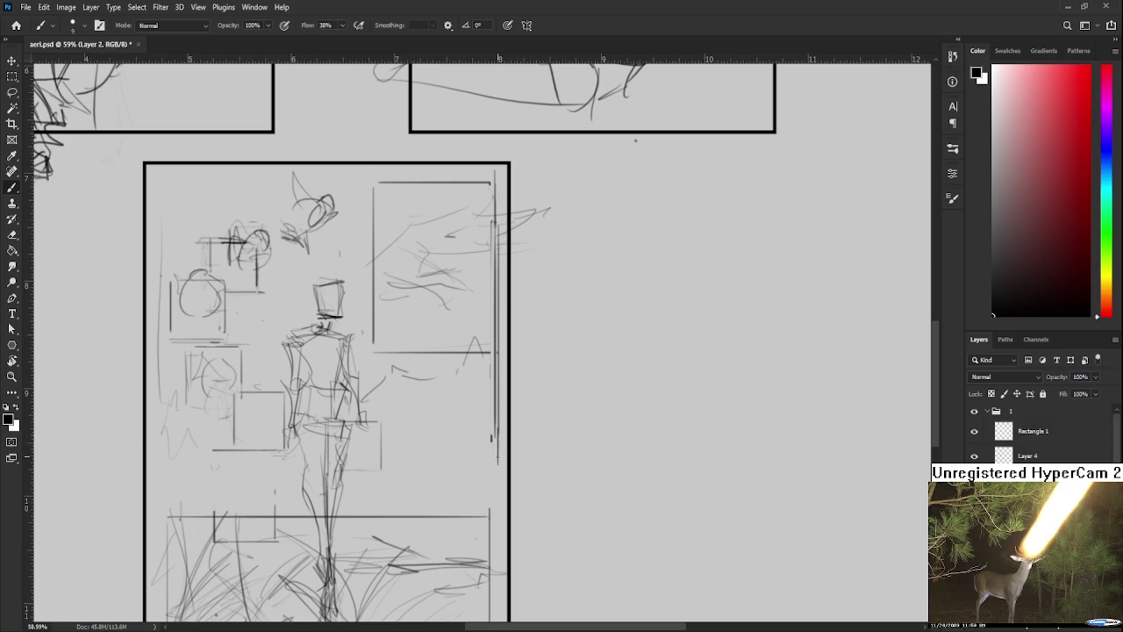
drag(496, 413, 496, 461)
- Select the vertical line with its crossbar and reposition it
key(l)
drag(494, 246, 503, 383)
mouse_move(481, 427)
mouse_down()
mouse_move(514, 429)
mouse_move(498, 225)
mouse_up()
key(ctrl+t)
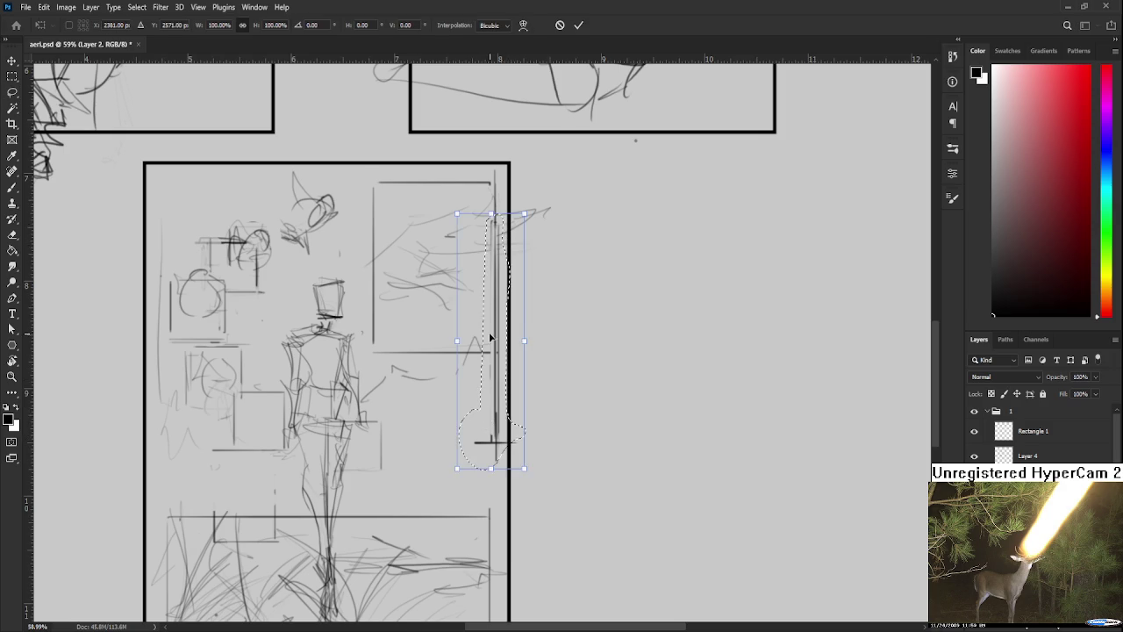
key(Return)
key(ctrl+d)
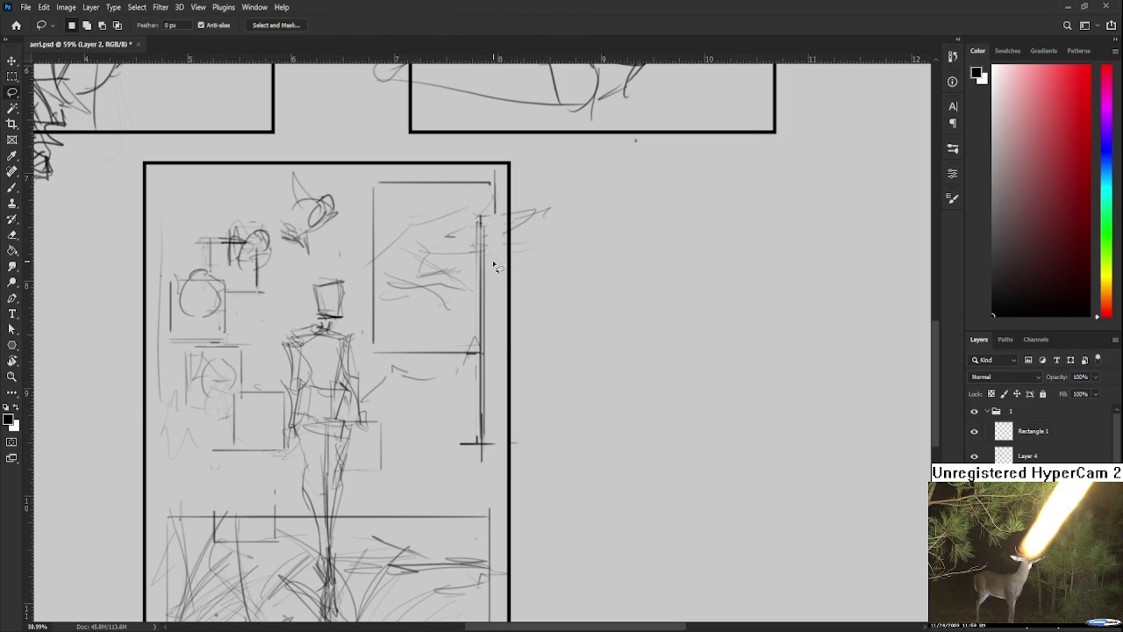
key(b)
mouse_move(498, 223)
mouse_down()
mouse_move(488, 348)
mouse_move(496, 172)
mouse_up()
key(ctrl+z)
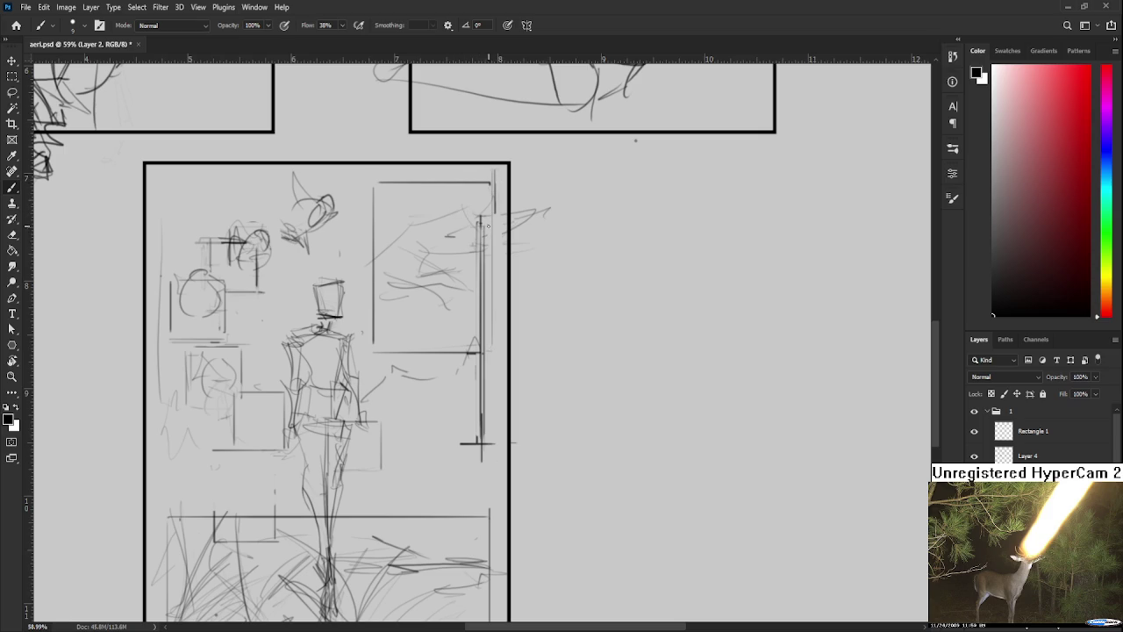
- Rotate the pole sketch about 9 degrees
key(l)
drag(386, 288, 408, 299)
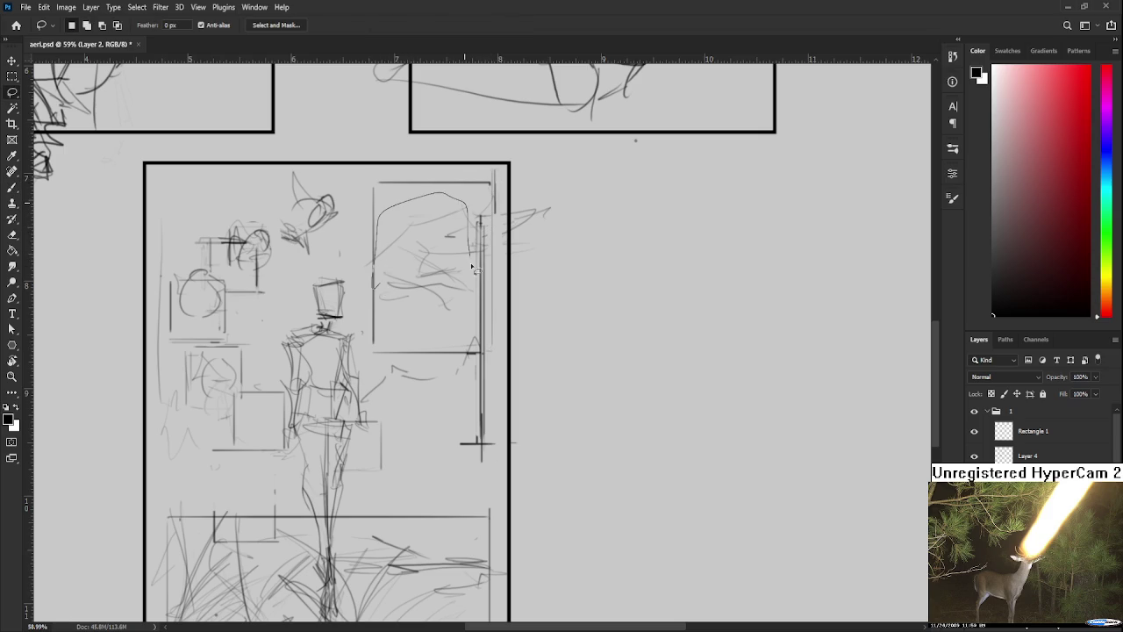
key(ctrl+t)
mouse_move(507, 205)
mouse_down()
mouse_move(499, 227)
mouse_move(431, 259)
mouse_up()
key(Return)
drag(498, 229, 526, 265)
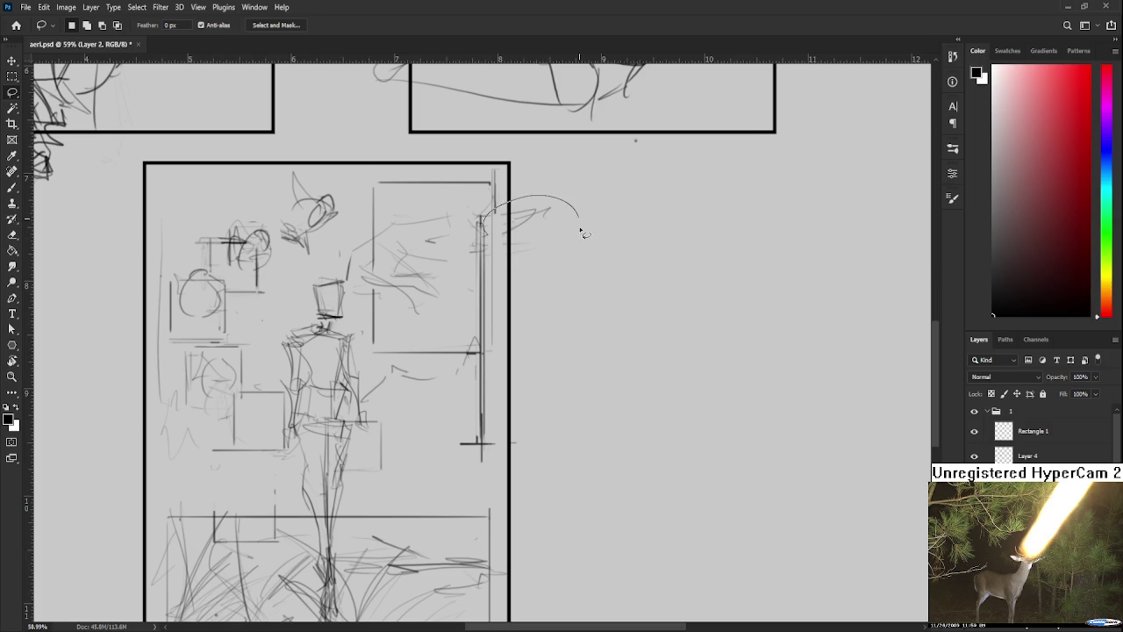
key(ctrl+d)
- Add strokes at the panel's upper right and sketch a small ornament hanging below the pole
key(b)
mouse_move(477, 214)
mouse_down()
mouse_move(400, 230)
mouse_move(423, 243)
mouse_up()
mouse_move(470, 229)
mouse_down()
mouse_move(429, 241)
mouse_move(483, 211)
mouse_move(407, 263)
mouse_move(419, 275)
mouse_move(387, 311)
mouse_move(404, 328)
mouse_up()
key(e)
drag(487, 504, 469, 456)
key(b)
mouse_move(490, 449)
mouse_down()
mouse_move(472, 476)
mouse_move(458, 452)
mouse_move(463, 479)
mouse_up()
key(ctrl+z)
mouse_move(473, 456)
mouse_down()
mouse_move(458, 471)
mouse_move(496, 481)
mouse_move(474, 458)
mouse_up()
mouse_move(487, 454)
mouse_down()
mouse_move(474, 474)
mouse_move(497, 482)
mouse_move(544, 442)
mouse_up()
- Reposition the hanging ornament and shrink it to 67.54%
key(l)
key(ctrl+t)
drag(538, 501, 507, 452)
key(Return)
key(ctrl+d)
drag(532, 488, 530, 448)
key(ctrl+t)
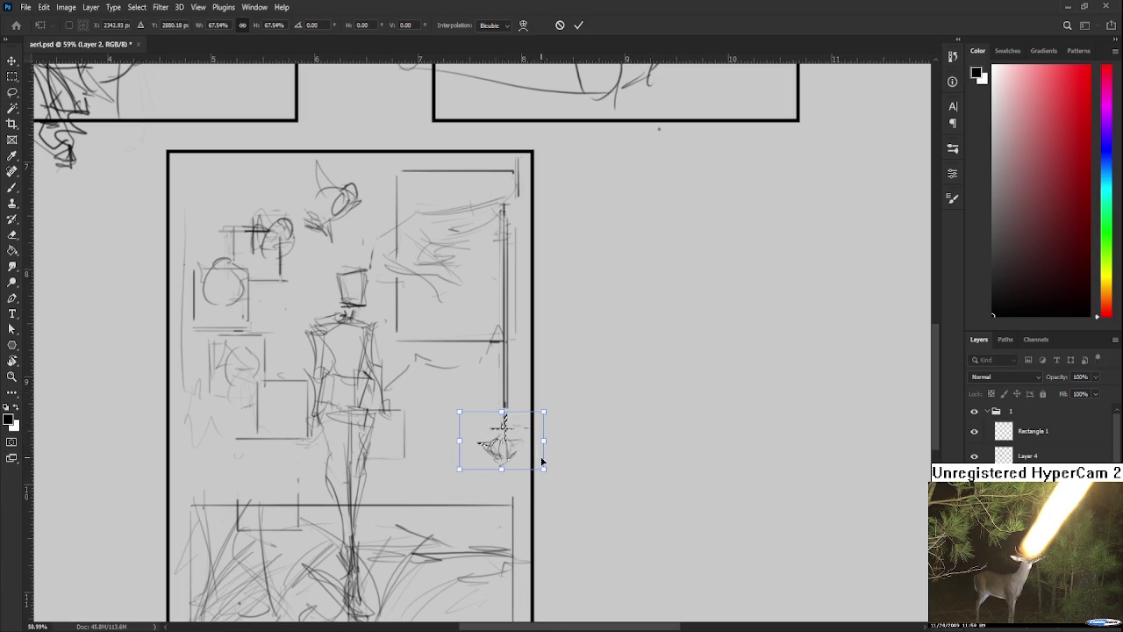
key(Return)
drag(529, 379, 536, 409)
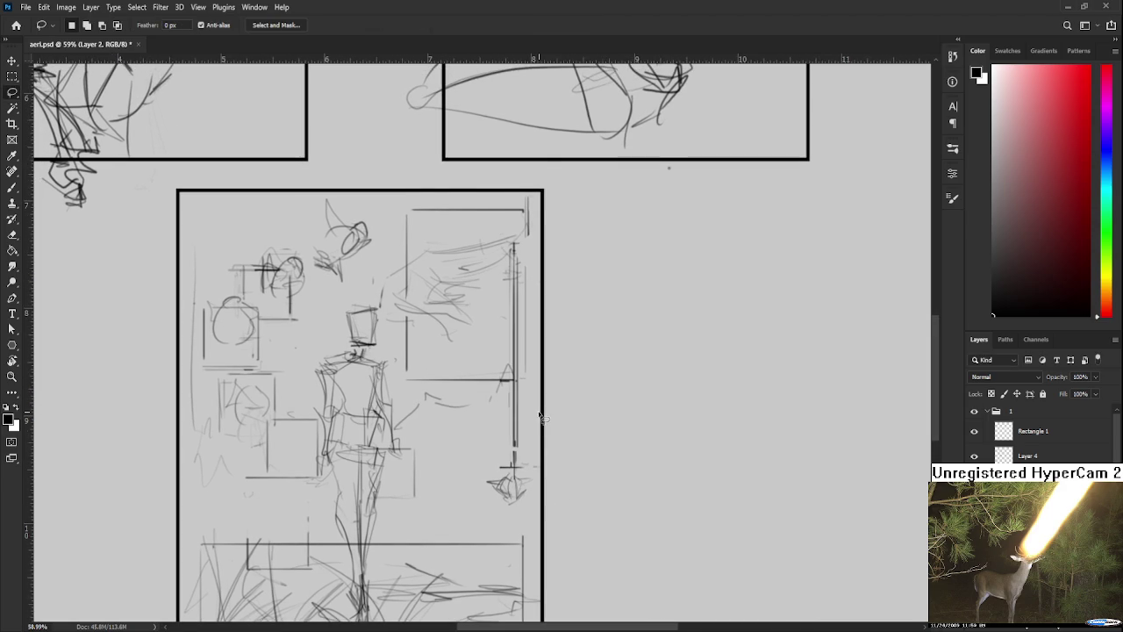
scroll(536, 409, down, 1)
scroll(537, 414, down, 1)
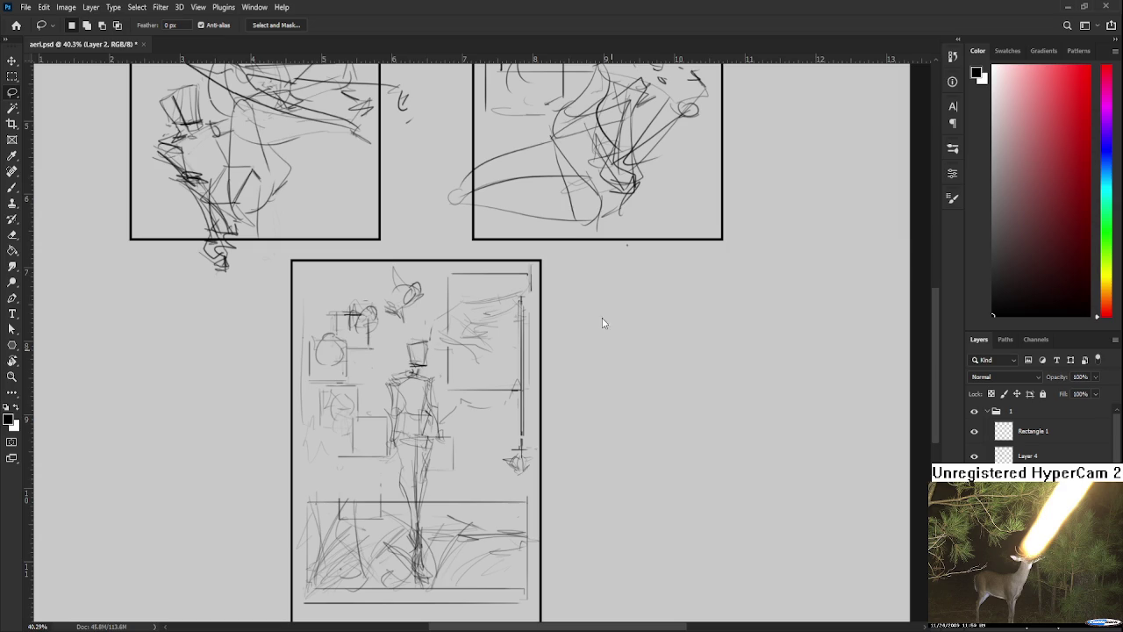
scroll(523, 433, up, 1)
scroll(522, 433, up, 1)
mouse_move(498, 497)
mouse_down()
mouse_move(478, 424)
mouse_move(460, 435)
mouse_move(471, 437)
mouse_up()
scroll(479, 423, down, 3)
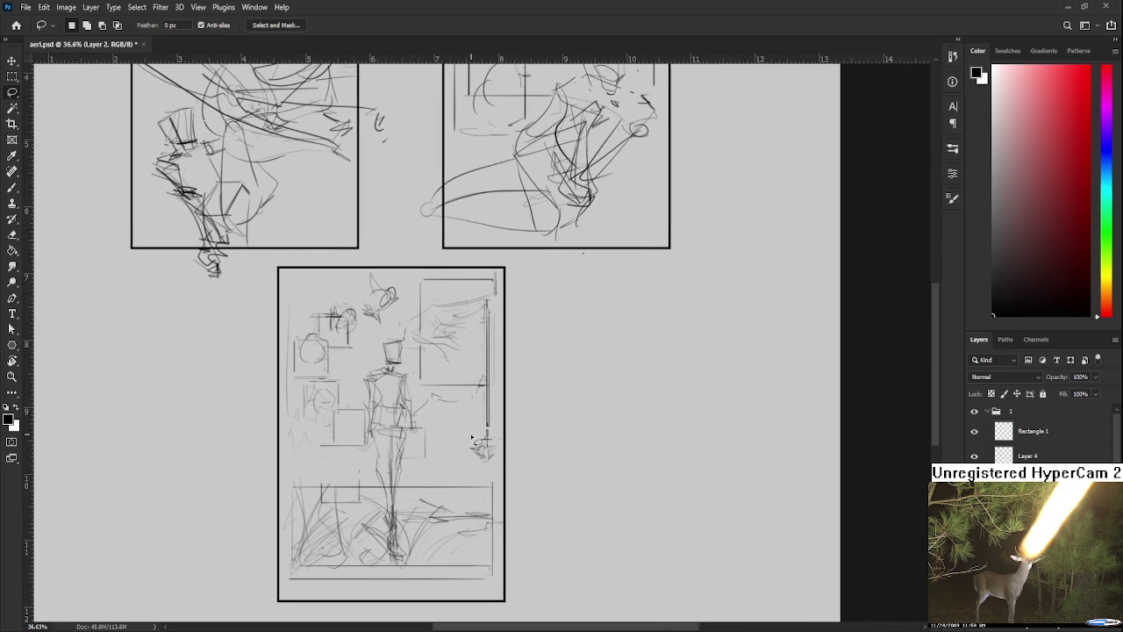
scroll(471, 437, up, 2)
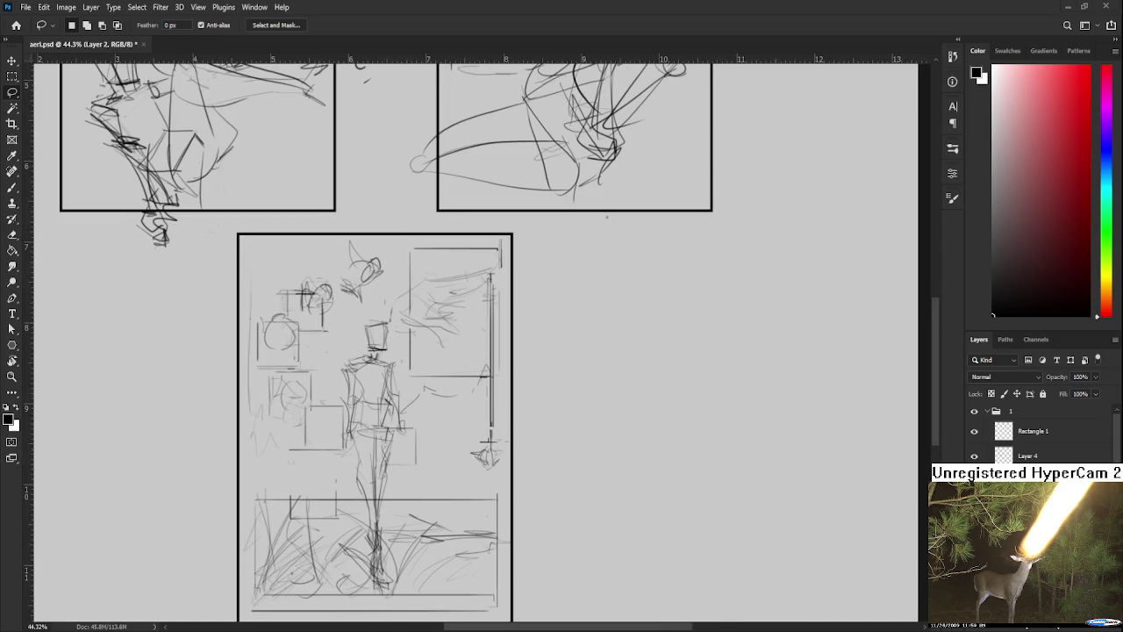
scroll(465, 426, down, 2)
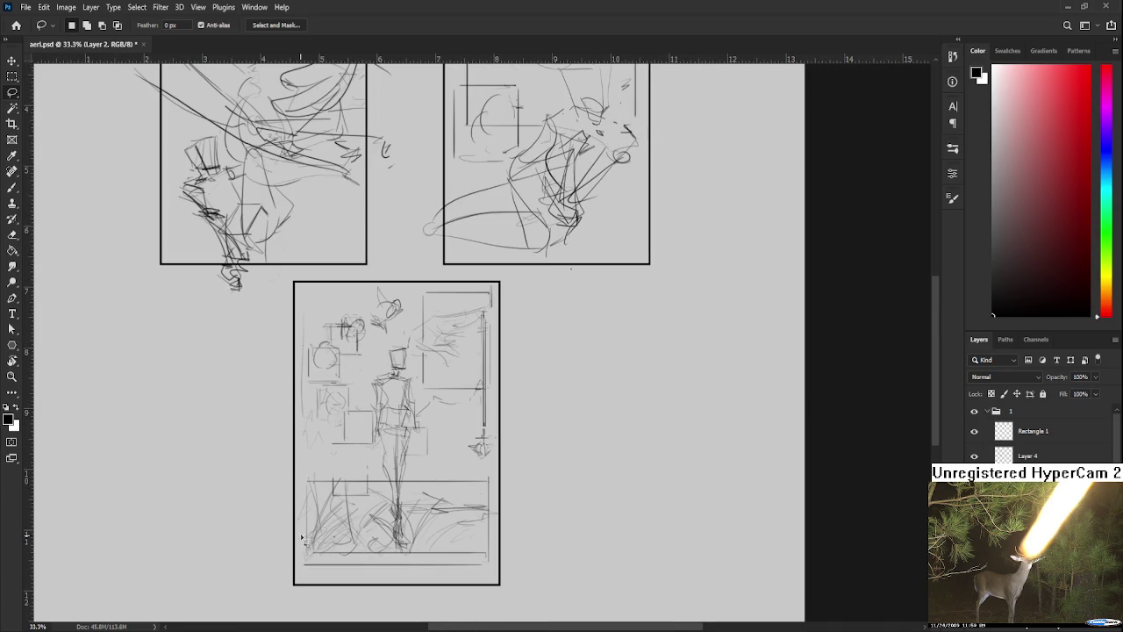
scroll(321, 524, up, 2)
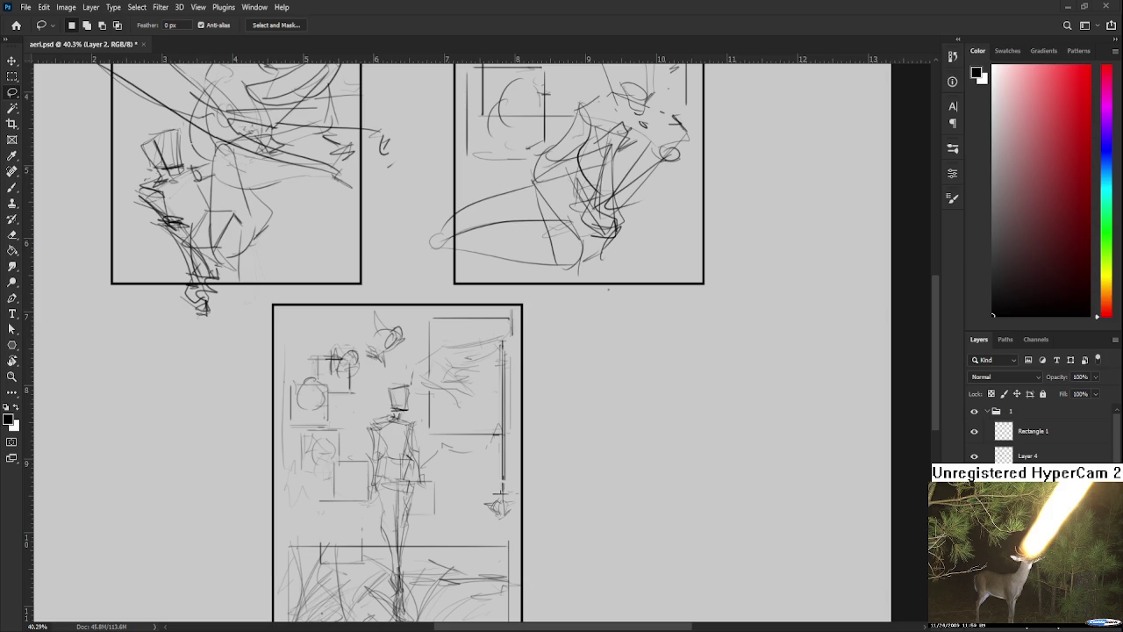
drag(448, 561, 472, 515)
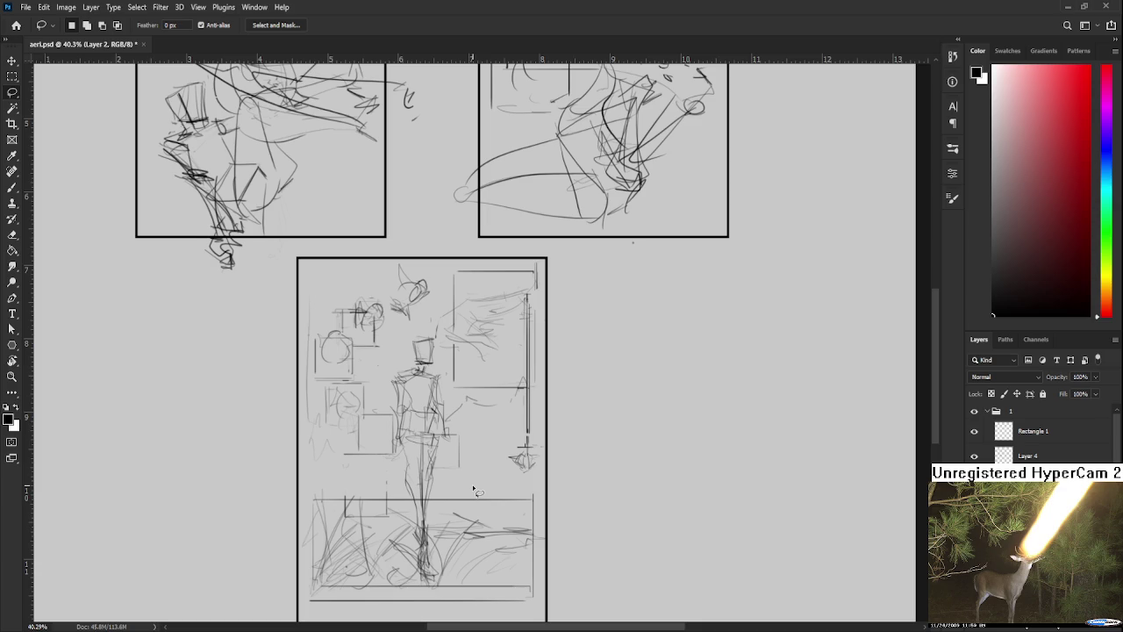
scroll(472, 484, down, 3)
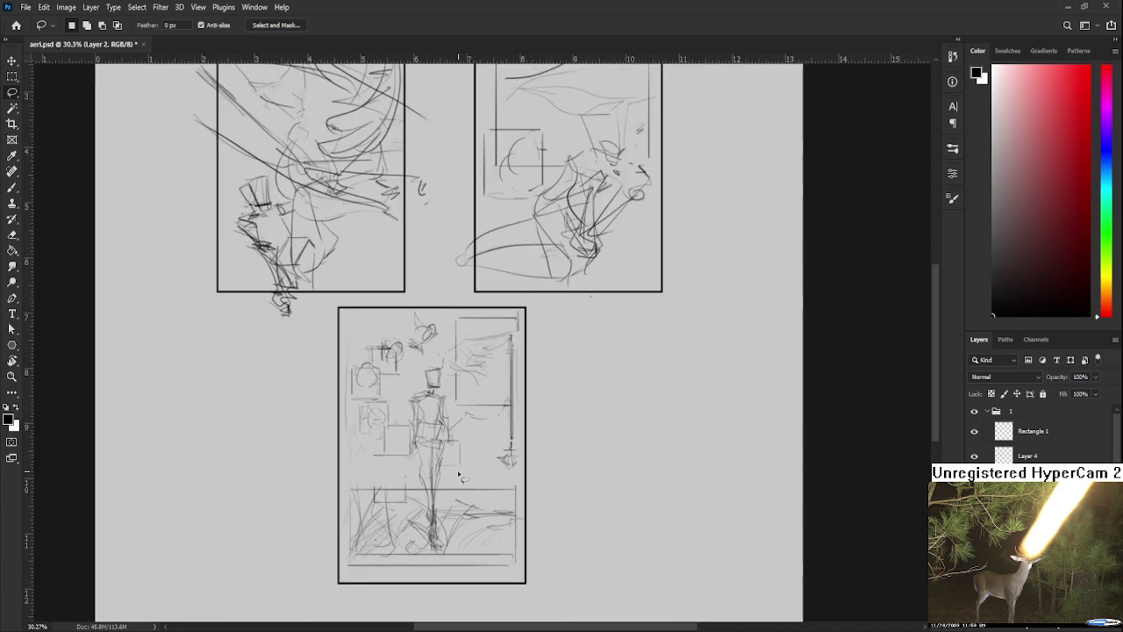
scroll(457, 470, down, 3)
scroll(500, 422, down, 2)
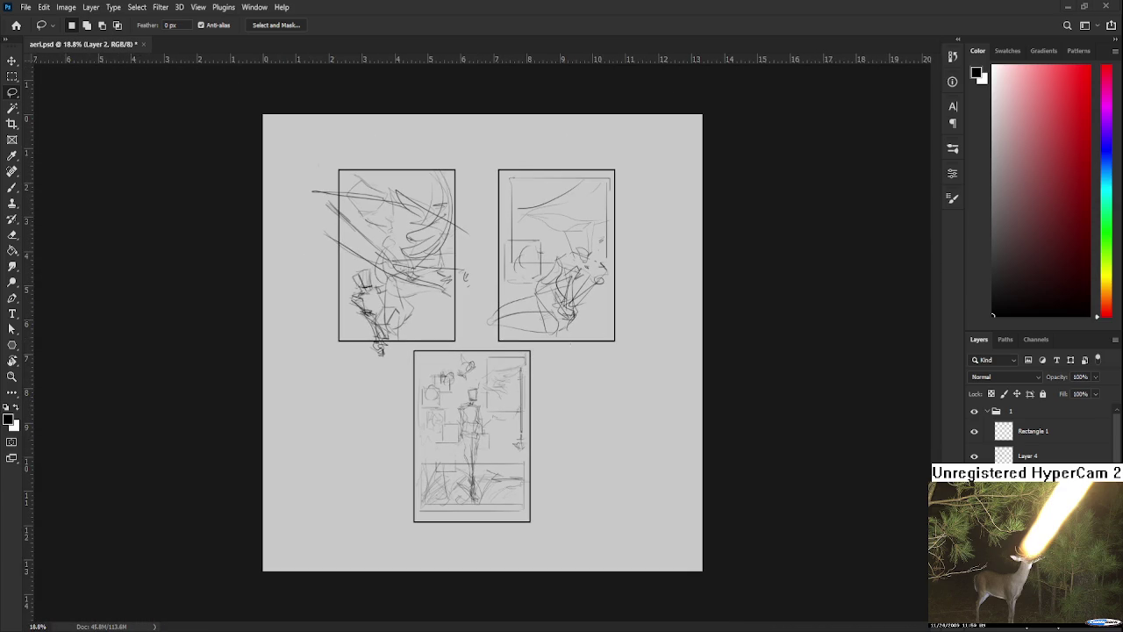
scroll(502, 448, up, 1)
scroll(503, 452, up, 1)
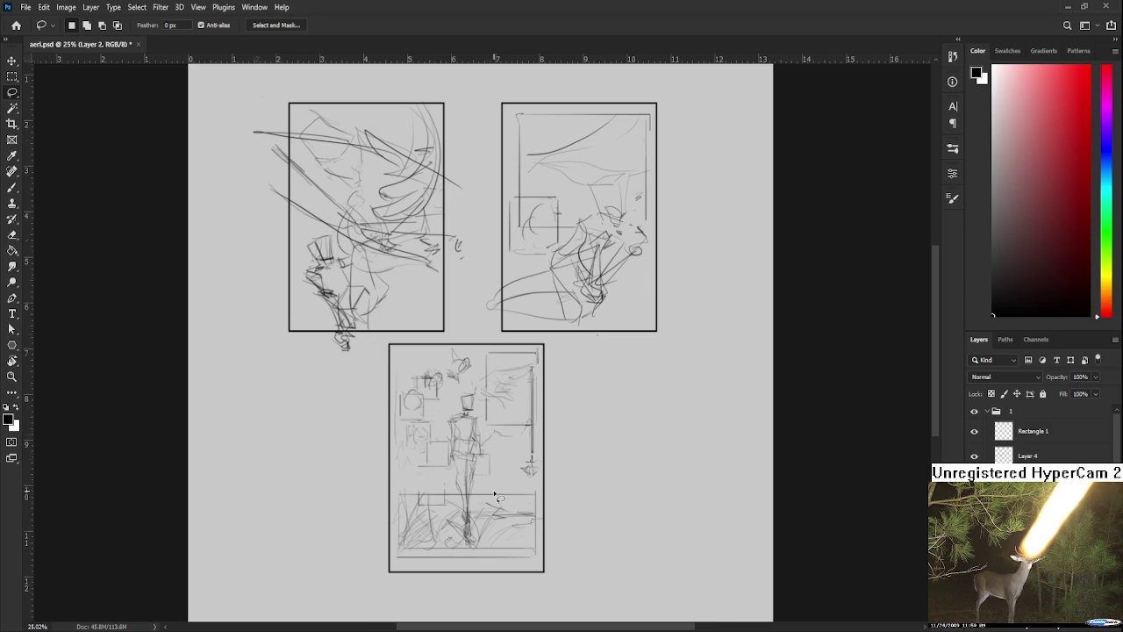
scroll(493, 490, up, 2)
scroll(493, 489, up, 2)
scroll(493, 489, down, 1)
scroll(493, 489, down, 1)
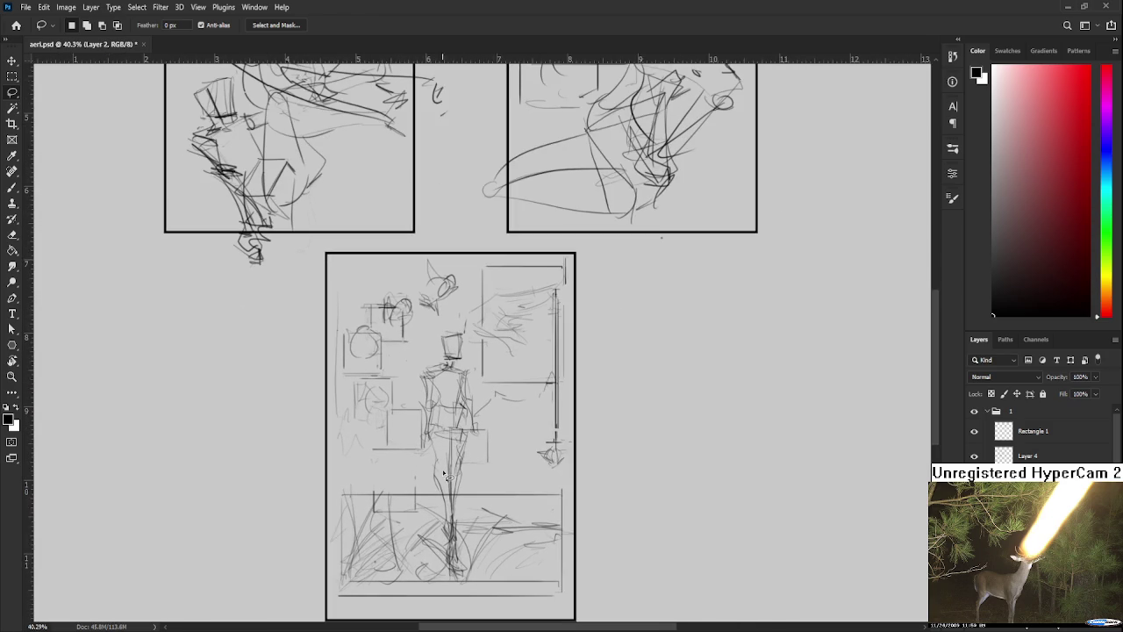
key(b)
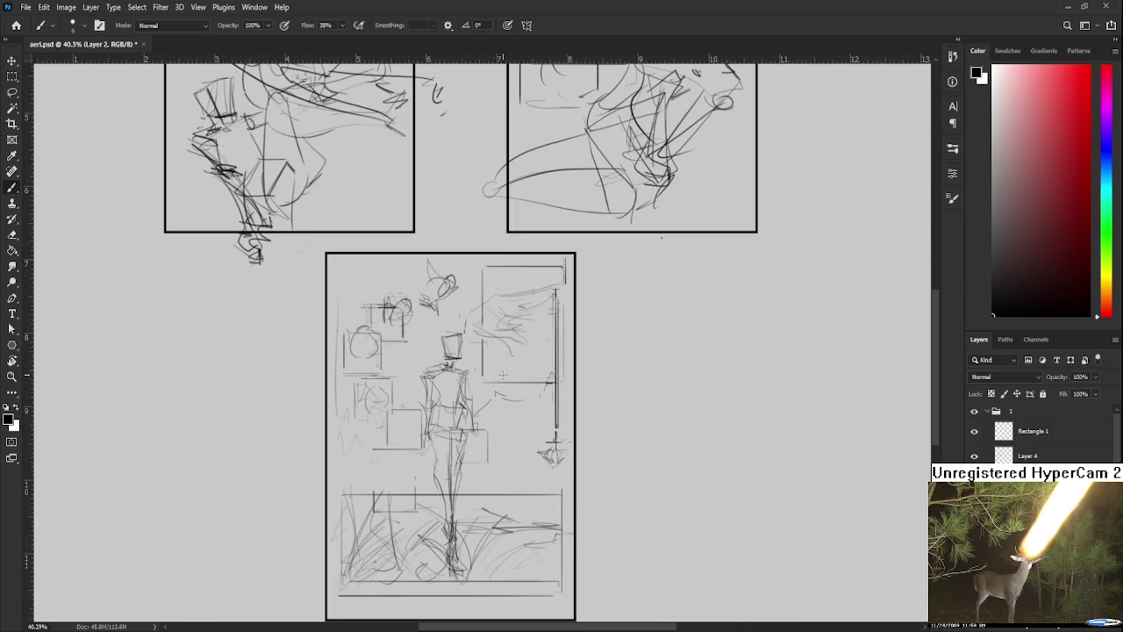
- Discard a stray L-shaped stroke and draw two thin vertical lines beside the central figure
mouse_move(494, 437)
mouse_down()
mouse_move(518, 436)
mouse_move(521, 473)
mouse_up()
key(ctrl+z)
scroll(496, 472, up, 3)
drag(405, 365, 404, 386)
mouse_move(428, 348)
mouse_down()
mouse_move(428, 385)
mouse_move(453, 442)
mouse_up()
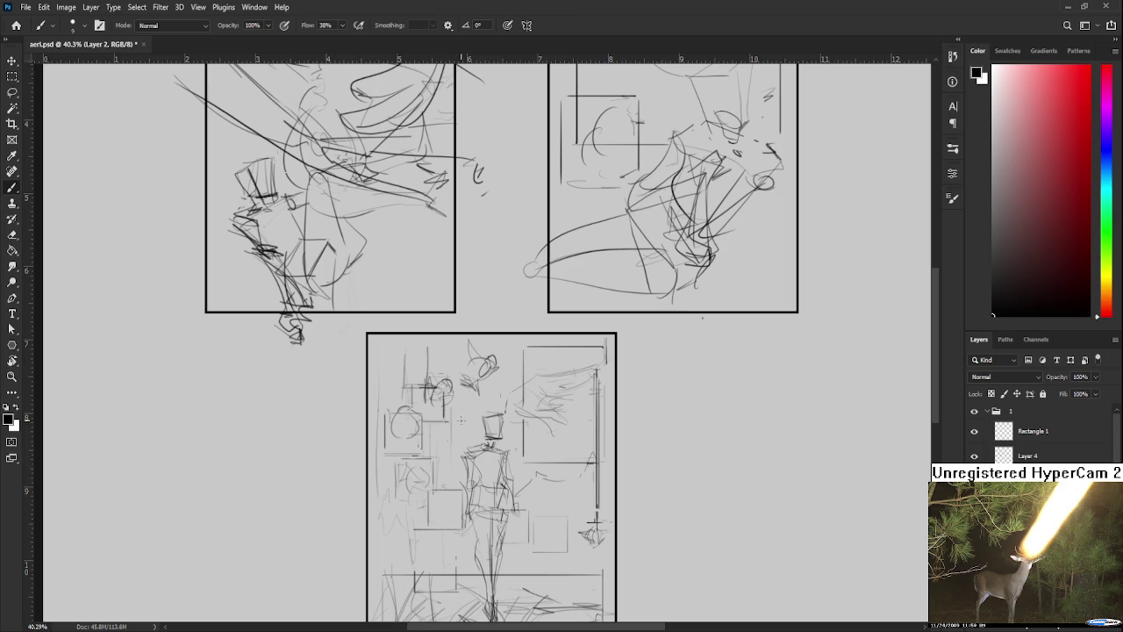
scroll(500, 386, right, 1)
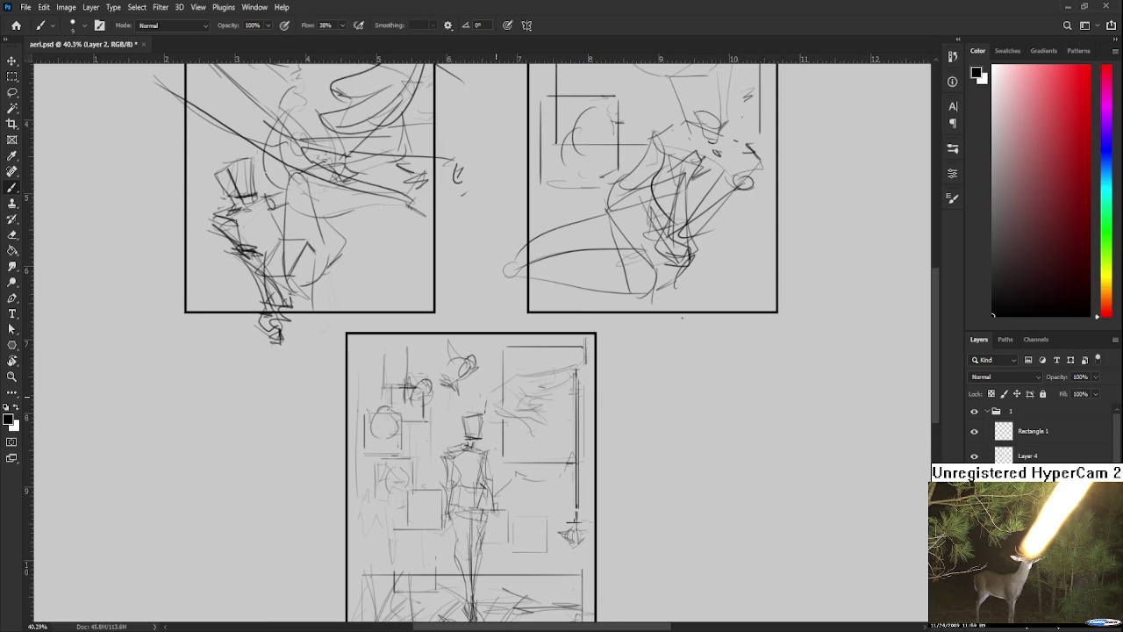
scroll(497, 397, down, 1)
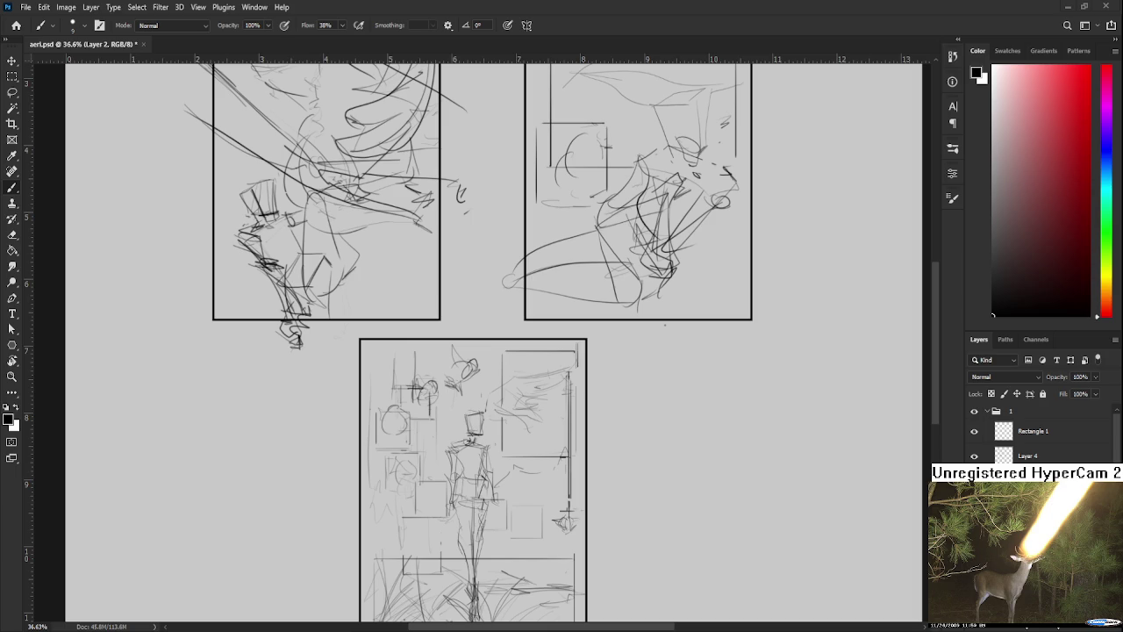
scroll(493, 360, down, 2)
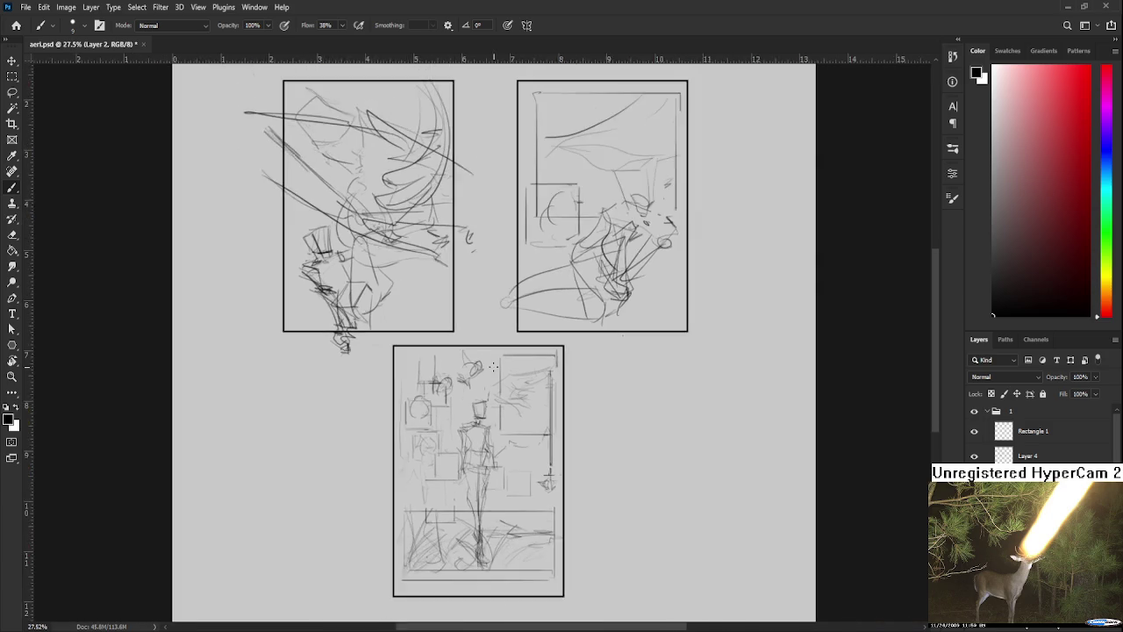
- Collapse groups 1 and 2, hide their panel sketches, and select group 3
scroll(493, 360, down, 2)
scroll(493, 360, down, 2)
scroll(493, 362, down, 2)
scroll(493, 361, up, 2)
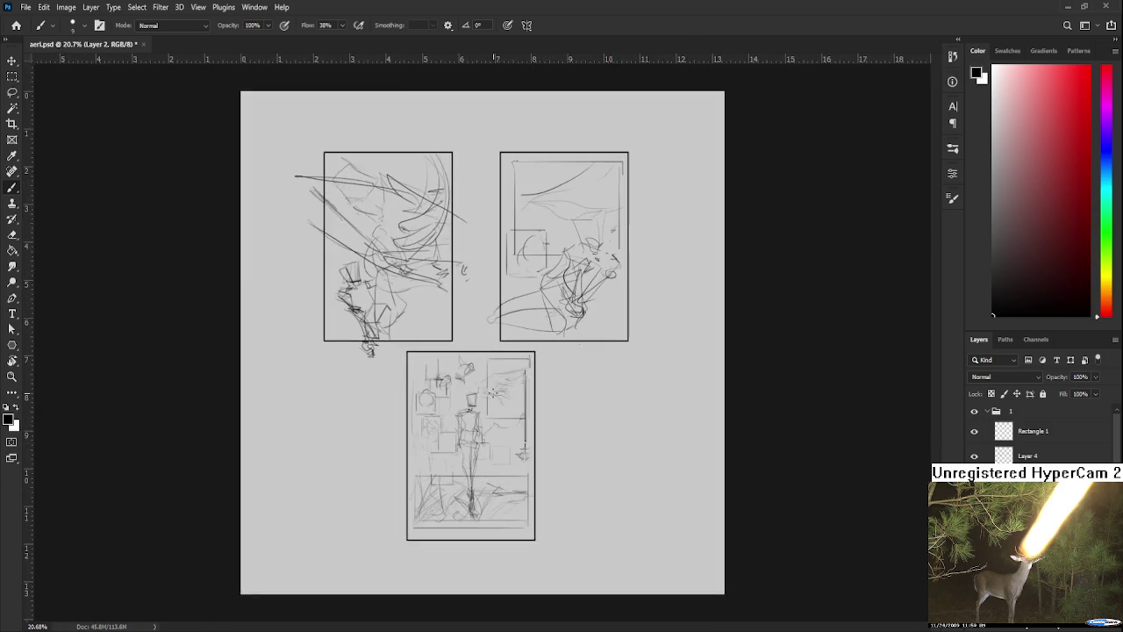
scroll(493, 361, up, 2)
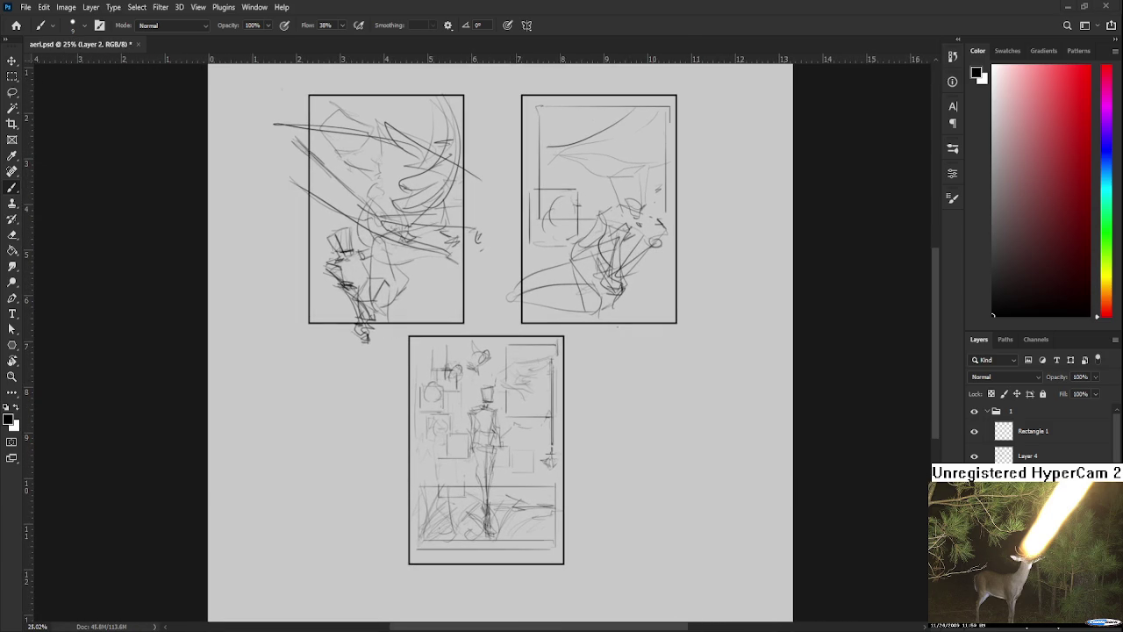
click(986, 410)
click(986, 427)
click(989, 442)
click(974, 427)
click(973, 410)
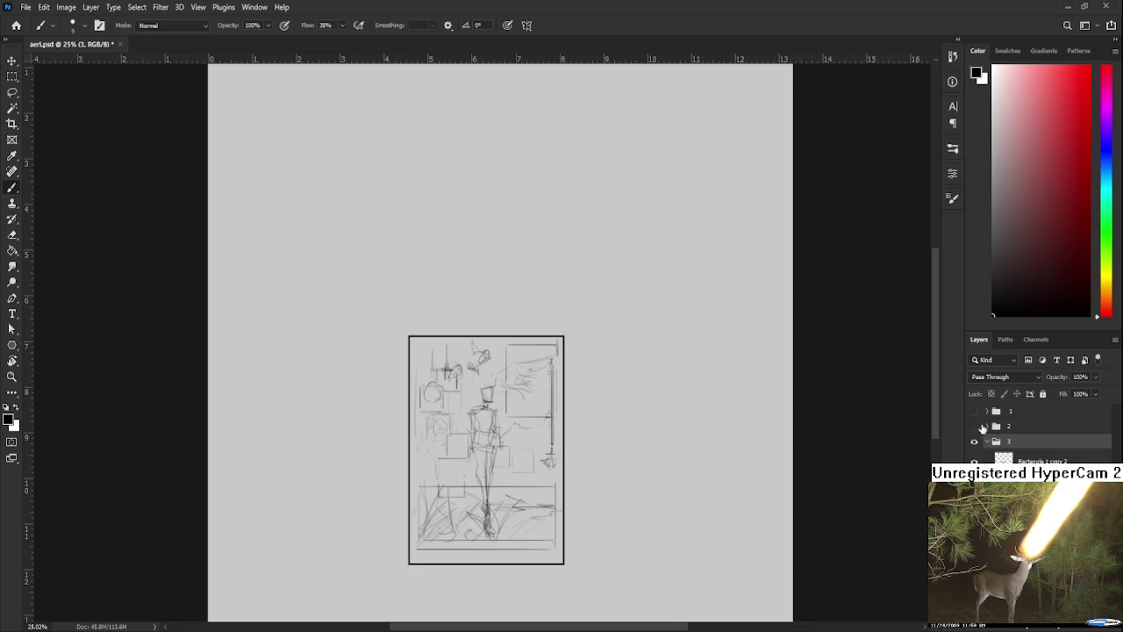
- Move, enlarge and centre group 3's panel sketch on the page, then view the whole page
key(ctrl+t)
drag(509, 470, 514, 355)
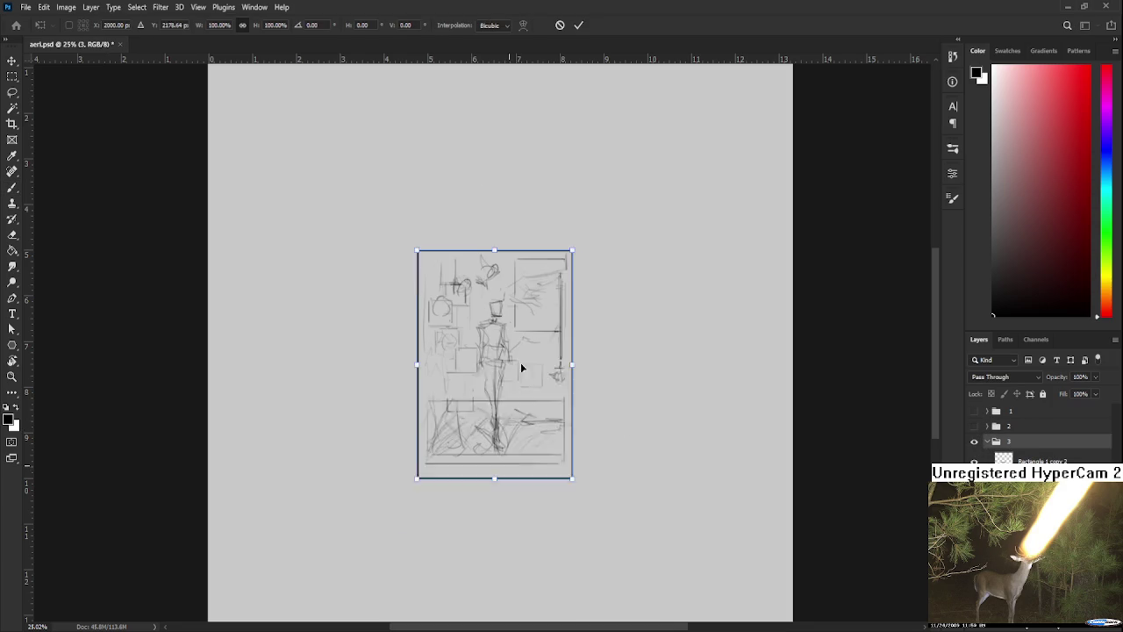
drag(569, 451, 645, 567)
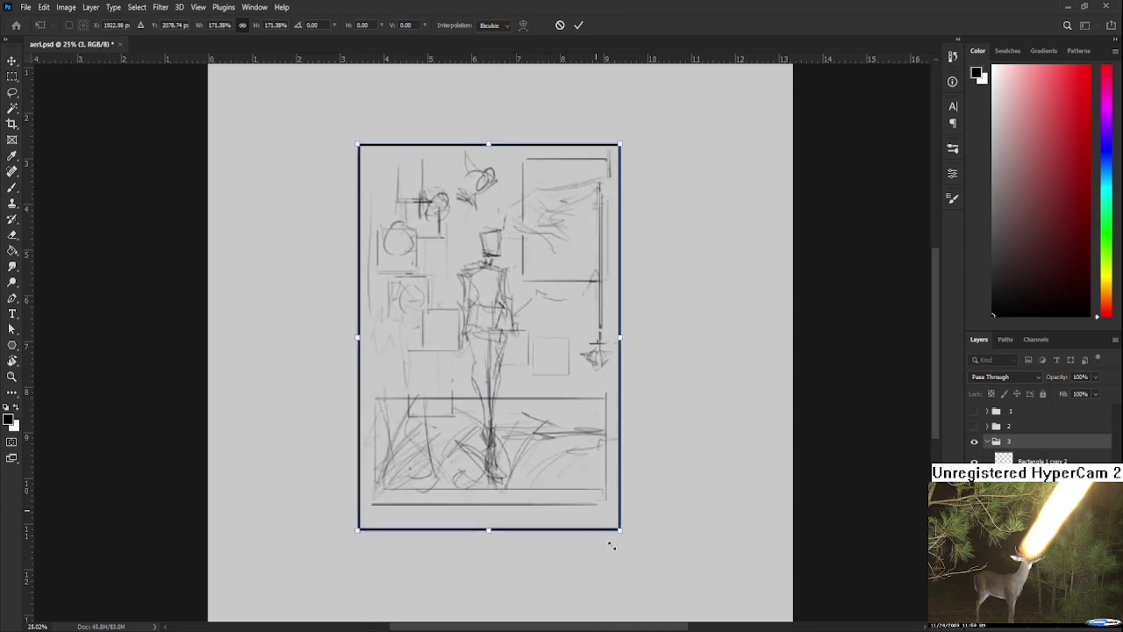
scroll(600, 481, down, 2)
drag(501, 441, 508, 442)
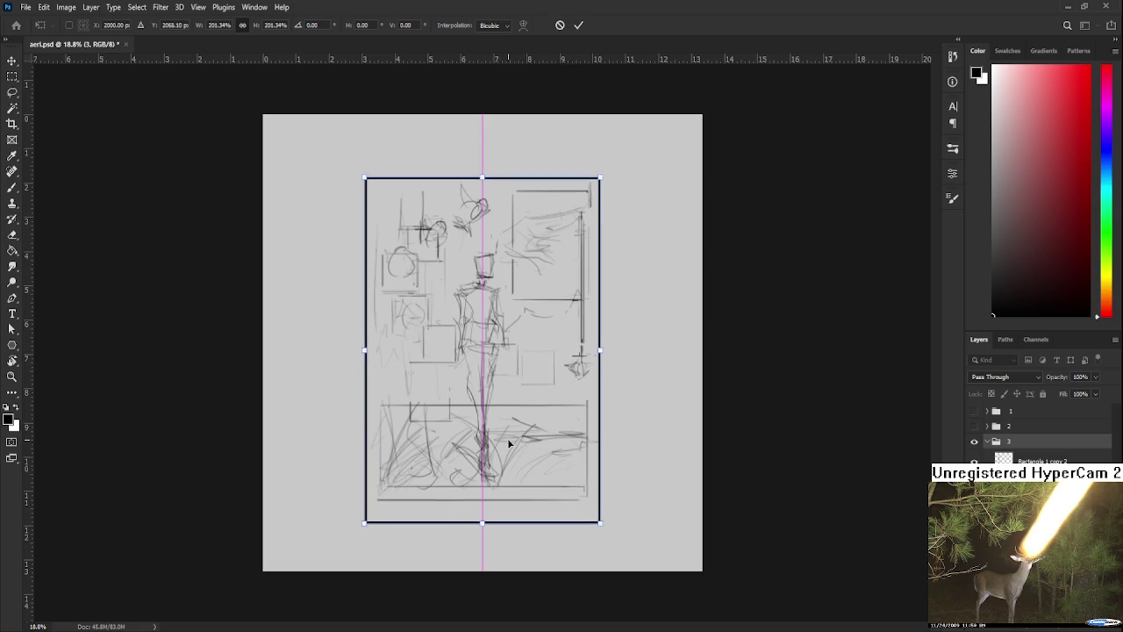
scroll(602, 508, down, 1)
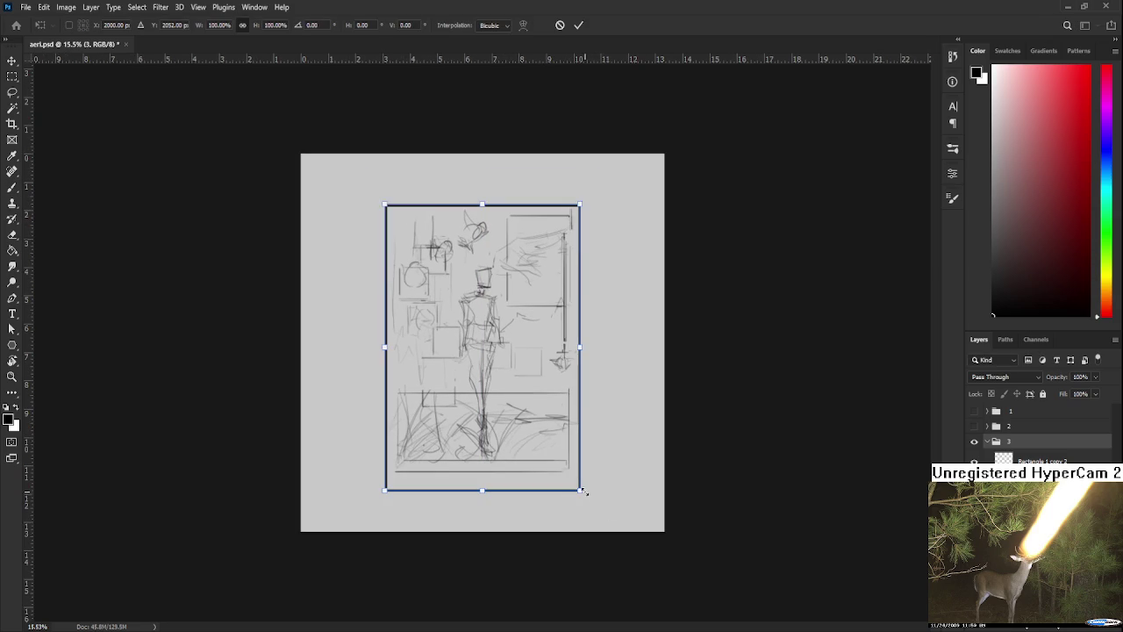
drag(582, 489, 572, 471)
key(Return)
scroll(500, 386, up, 3)
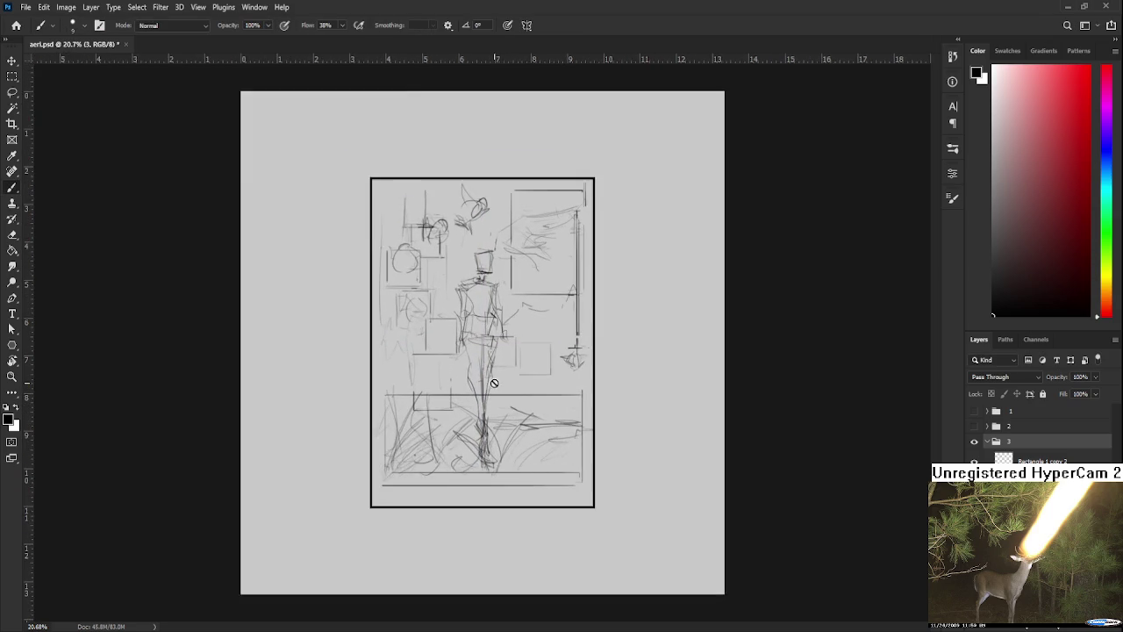
scroll(497, 381, up, 2)
scroll(491, 412, up, 1)
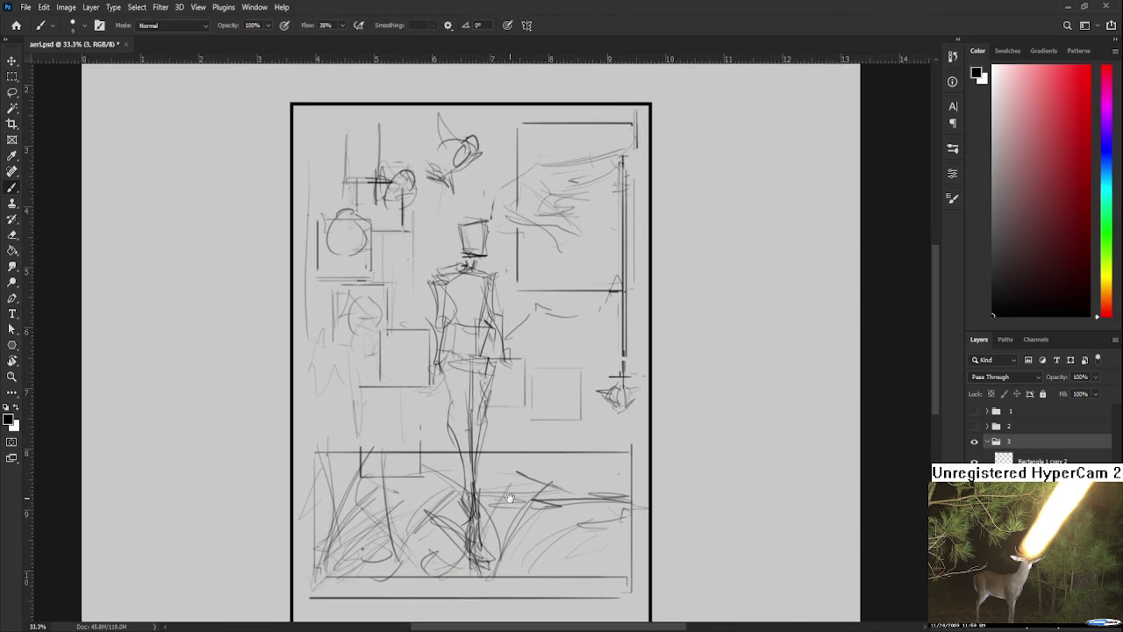
scroll(513, 492, up, 1)
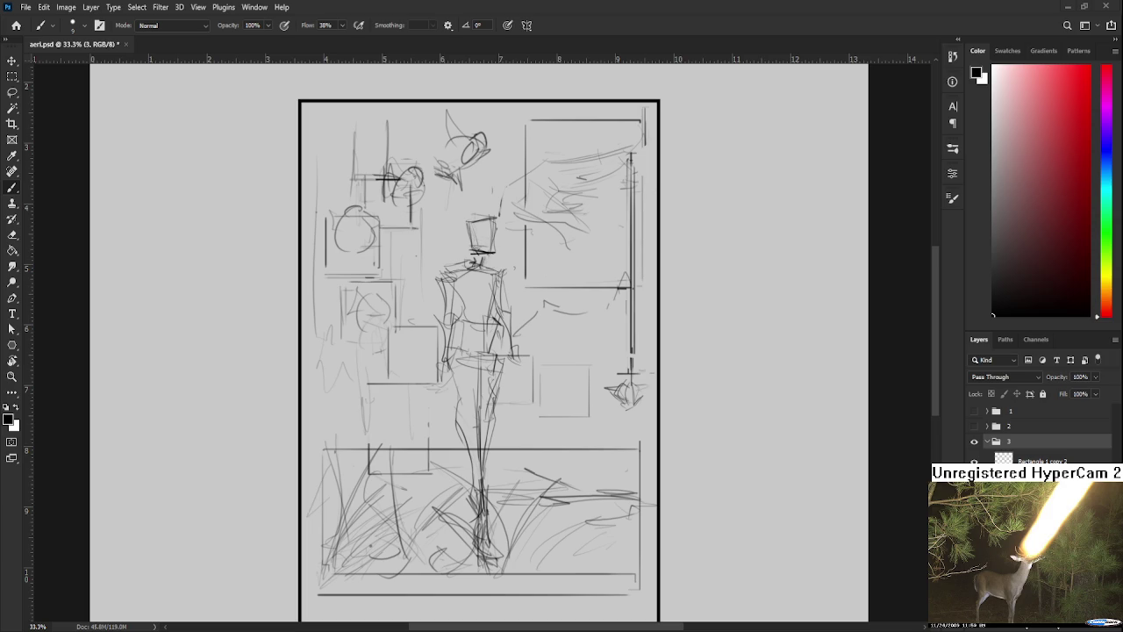
drag(602, 372, 543, 304)
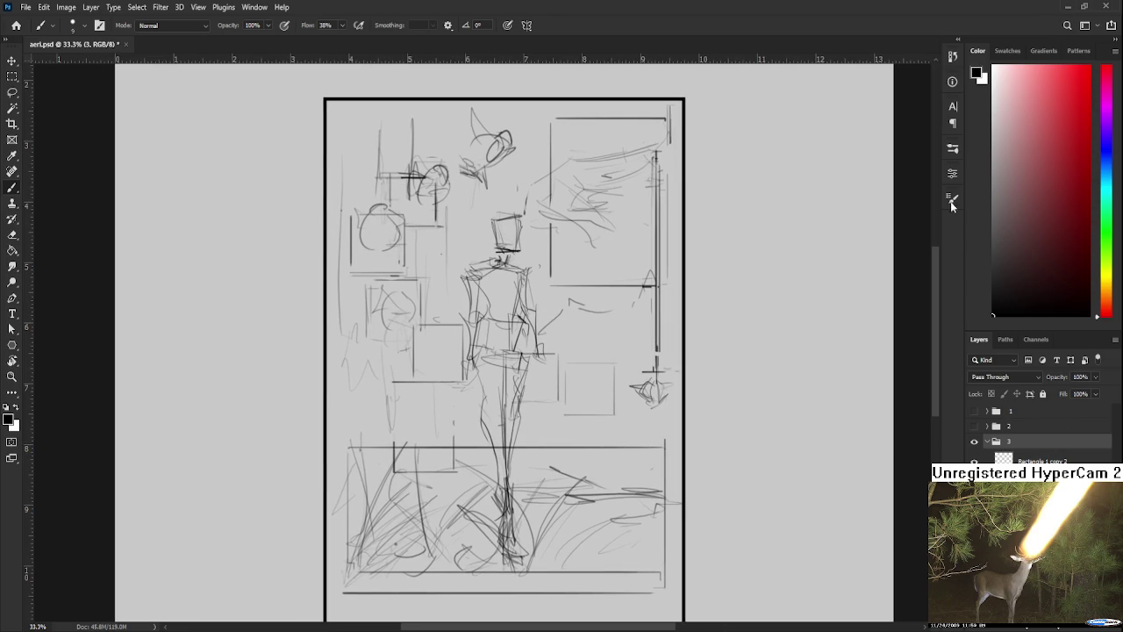
key(ctrl+minus)
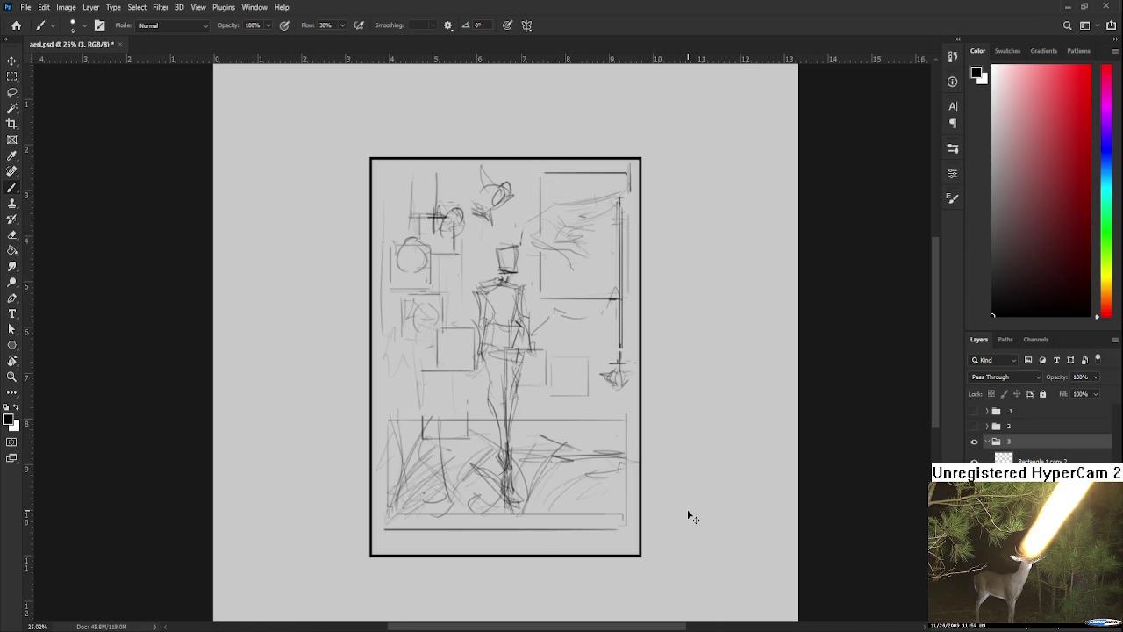
- Duplicate group 3, hide the top two panel sketches, and select the 3 copy group
key(ctrl+z)
key(ctrl+z)
key(ctrl+z)
key(ctrl+z)
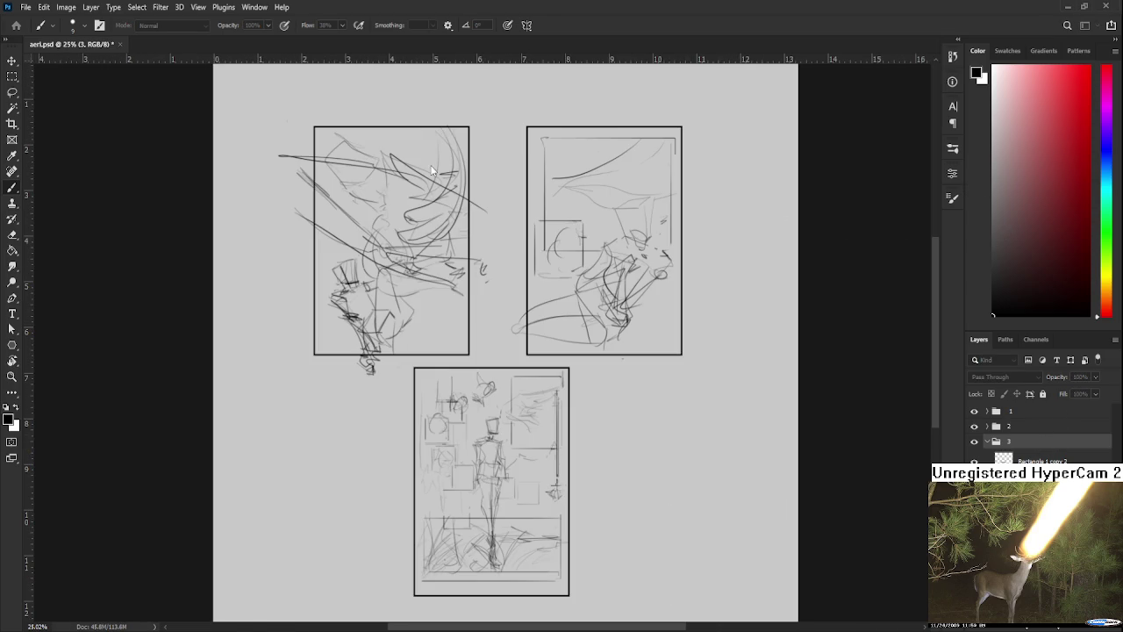
key(ctrl+j)
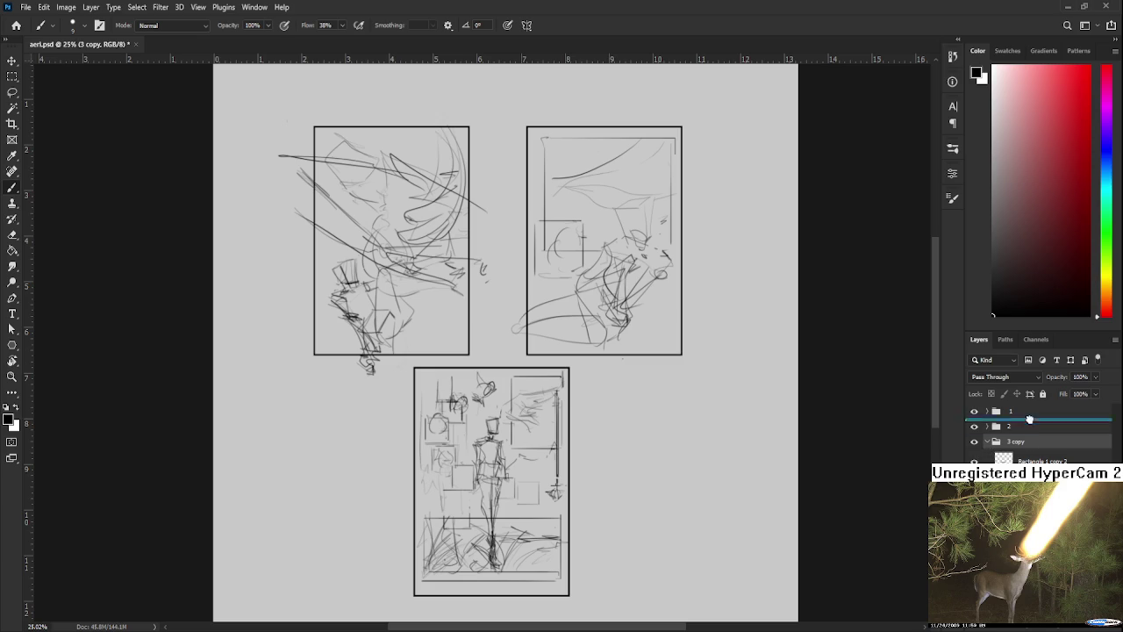
scroll(1041, 434, down, 1)
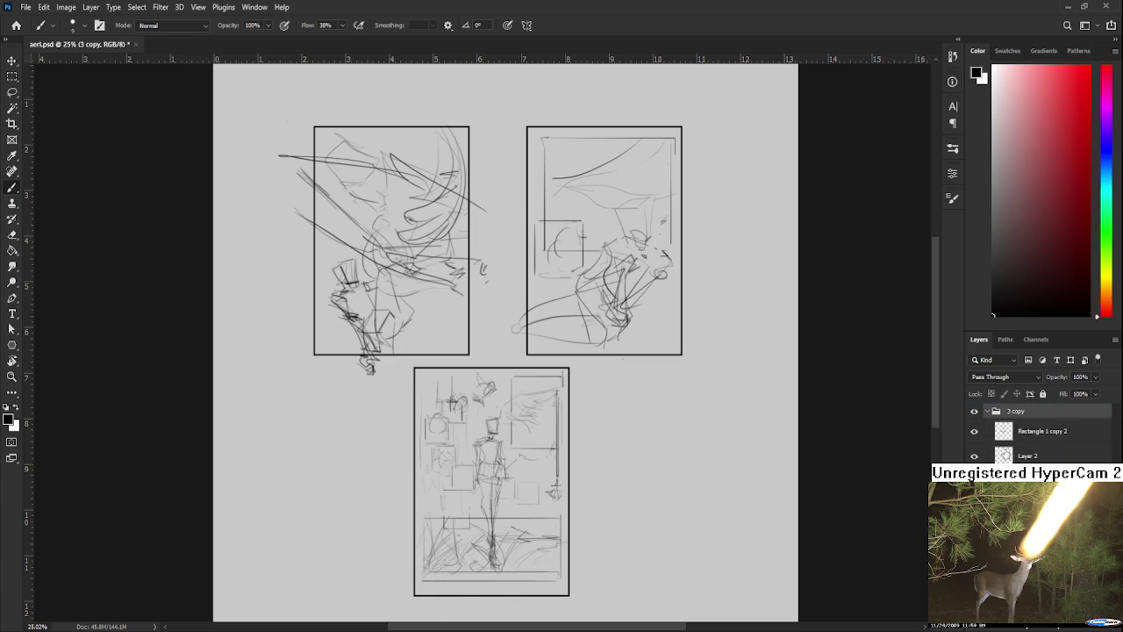
click(1026, 456)
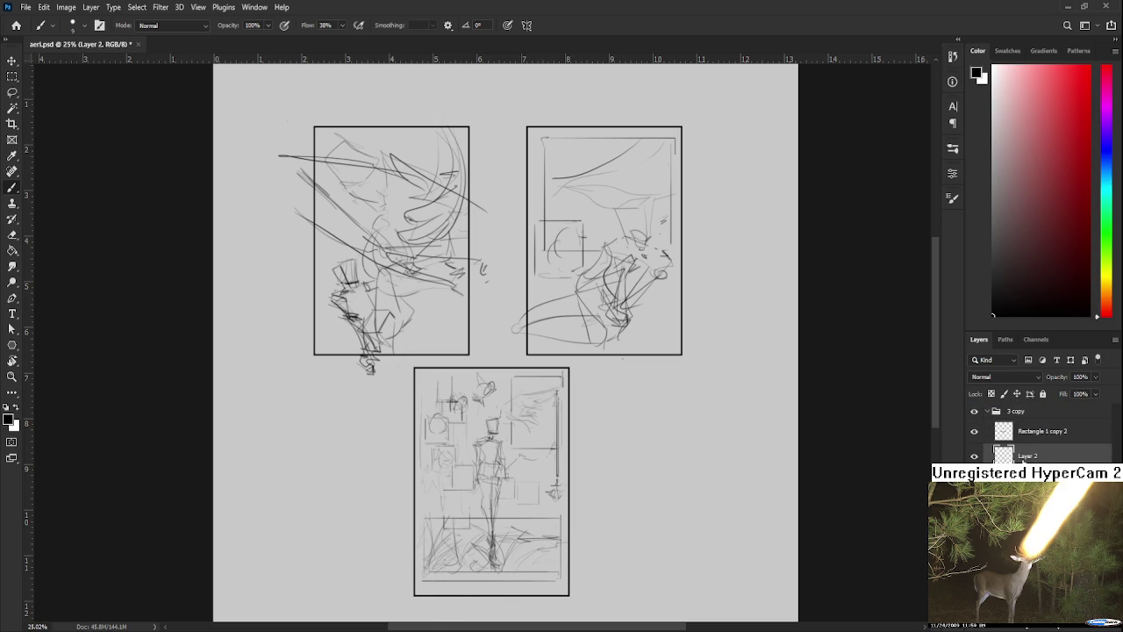
alt+click(974, 411)
click(1022, 411)
- Move the bottom panel to the page centre and scale it up to about 182%
key(ctrl+t)
drag(503, 508, 517, 342)
drag(584, 430, 657, 541)
scroll(587, 451, down, 2)
mouse_move(555, 414)
mouse_down()
mouse_move(588, 506)
mouse_move(581, 484)
mouse_up()
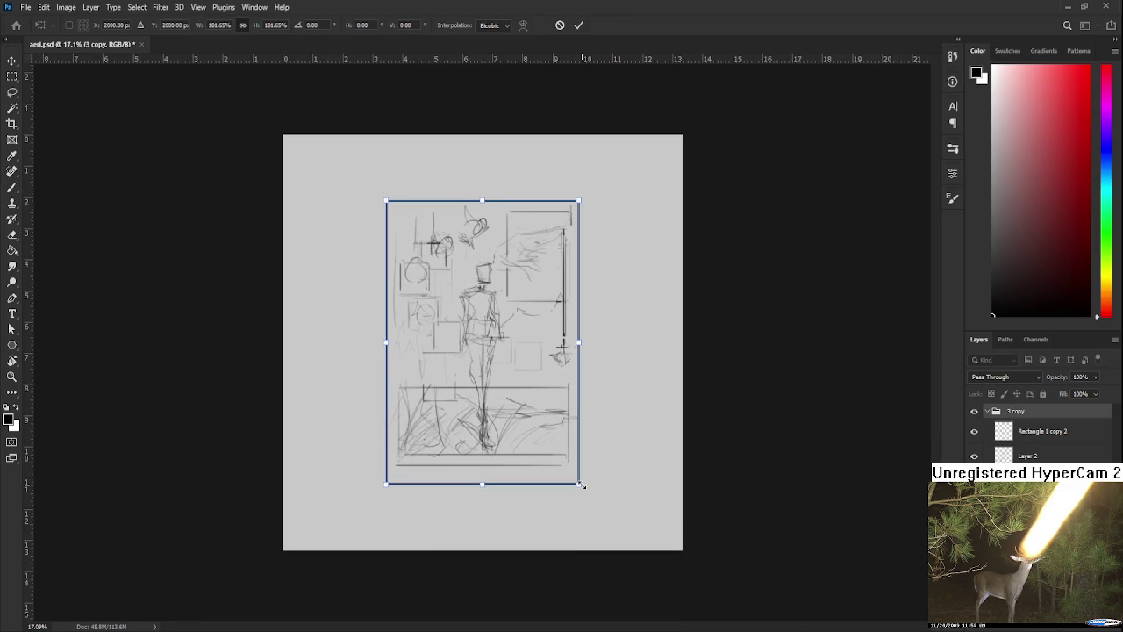
key(Return)
scroll(551, 448, up, 1)
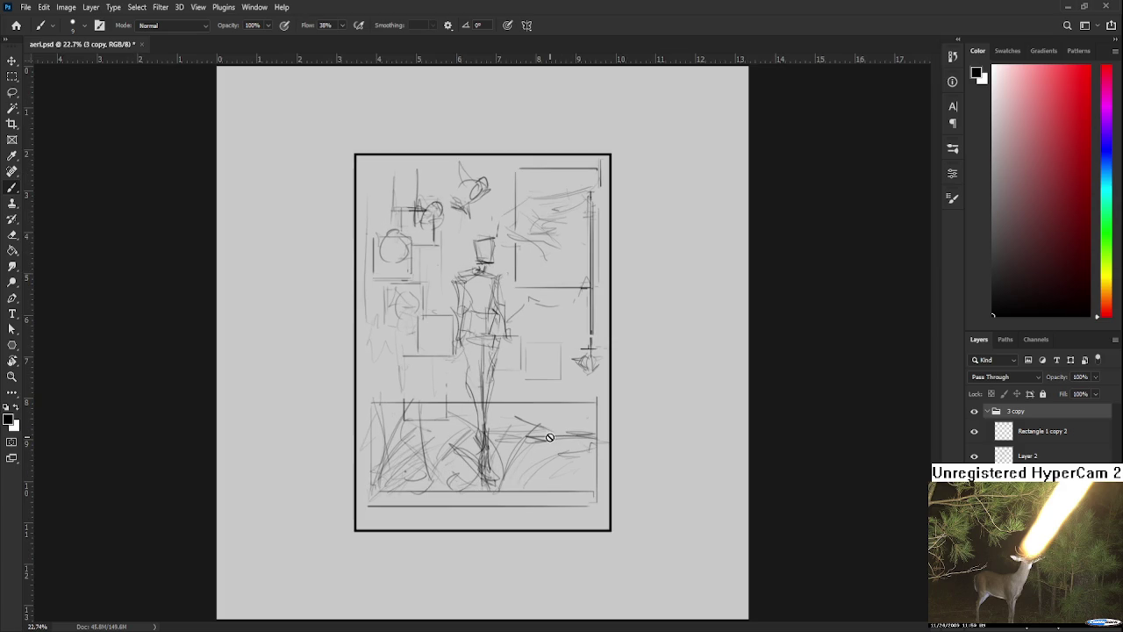
scroll(445, 401, up, 1)
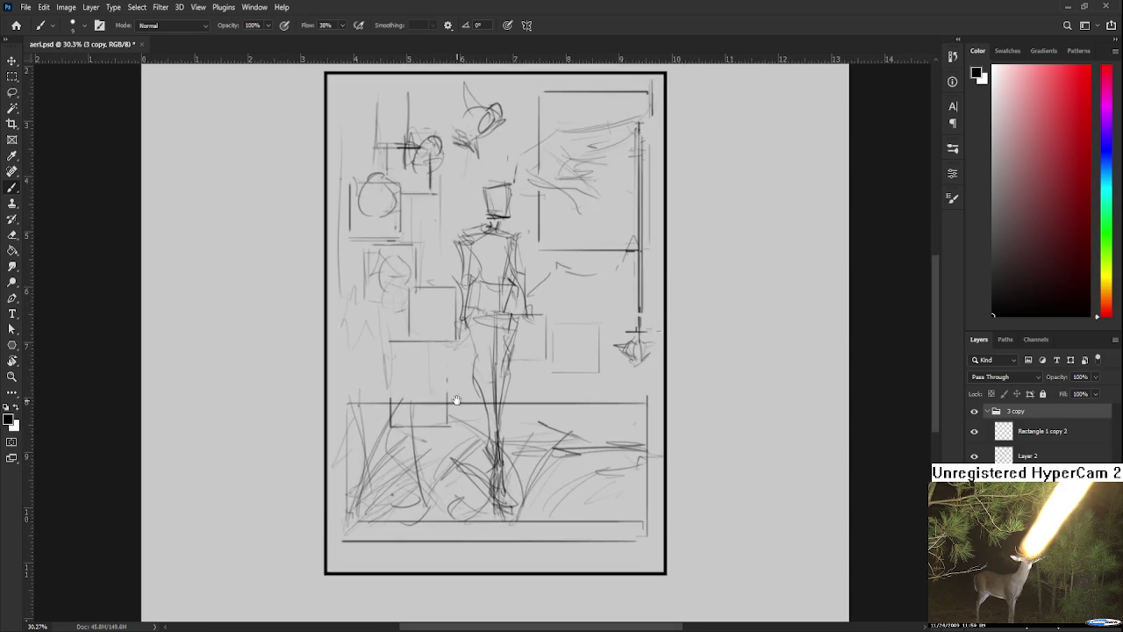
scroll(479, 397, down, 1)
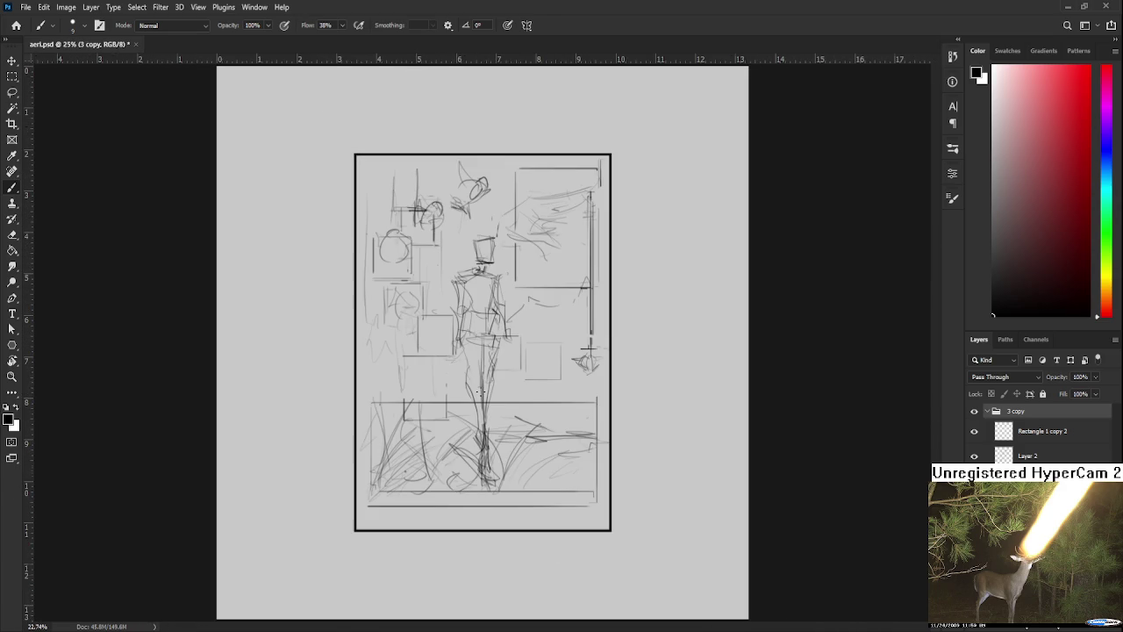
scroll(479, 393, up, 1)
mouse_move(473, 389)
mouse_down()
mouse_move(483, 430)
mouse_move(465, 476)
mouse_up()
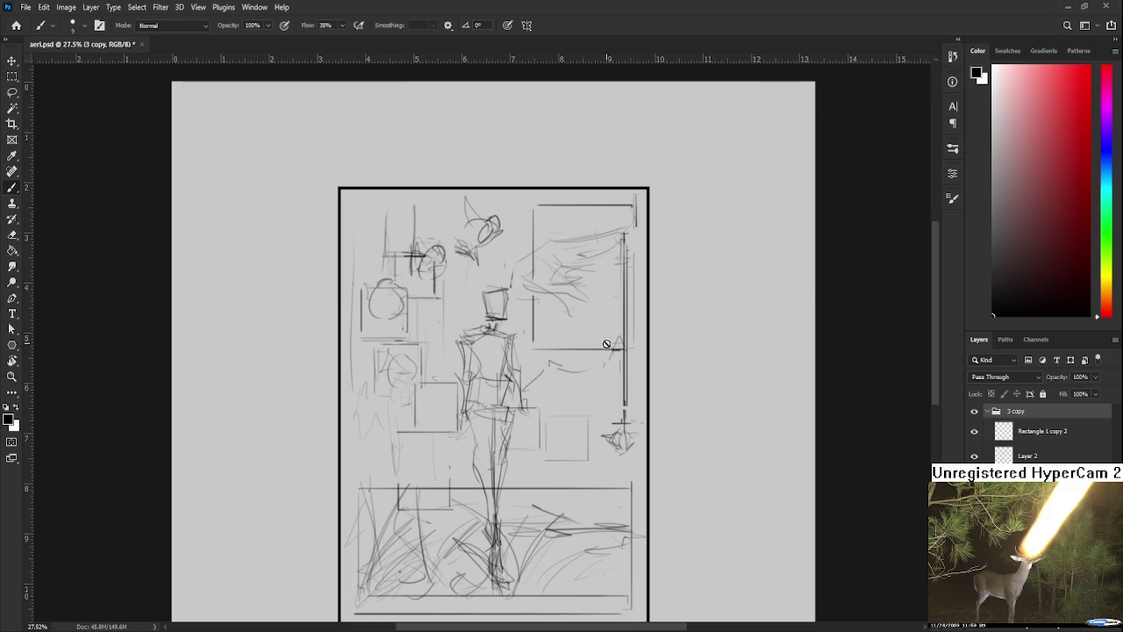
click(985, 456)
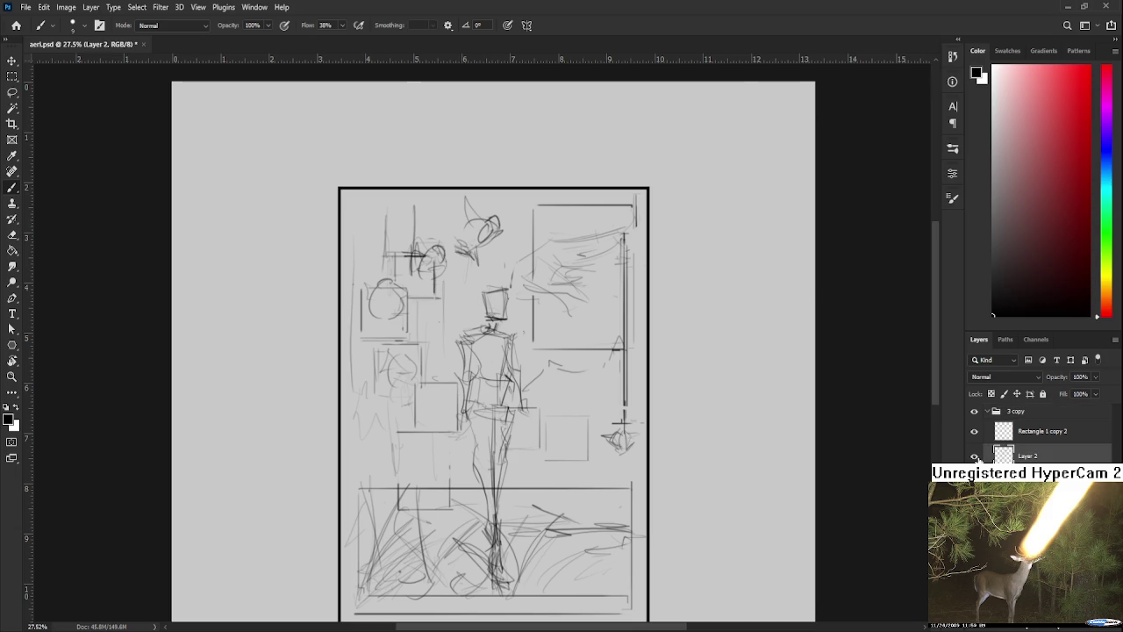
key(space)
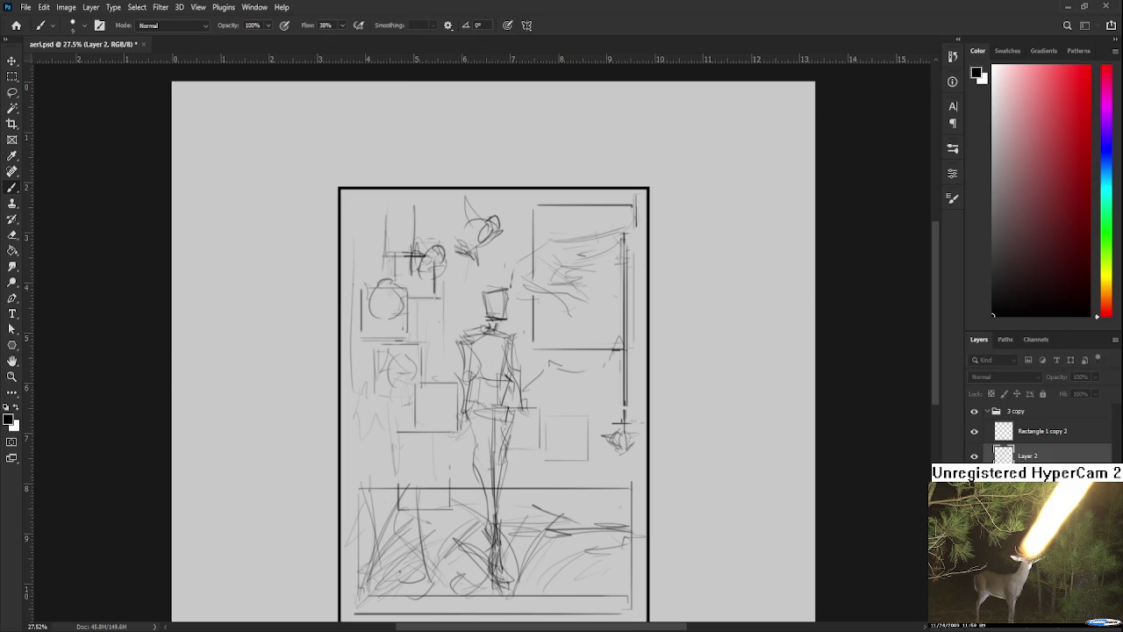
click(1114, 39)
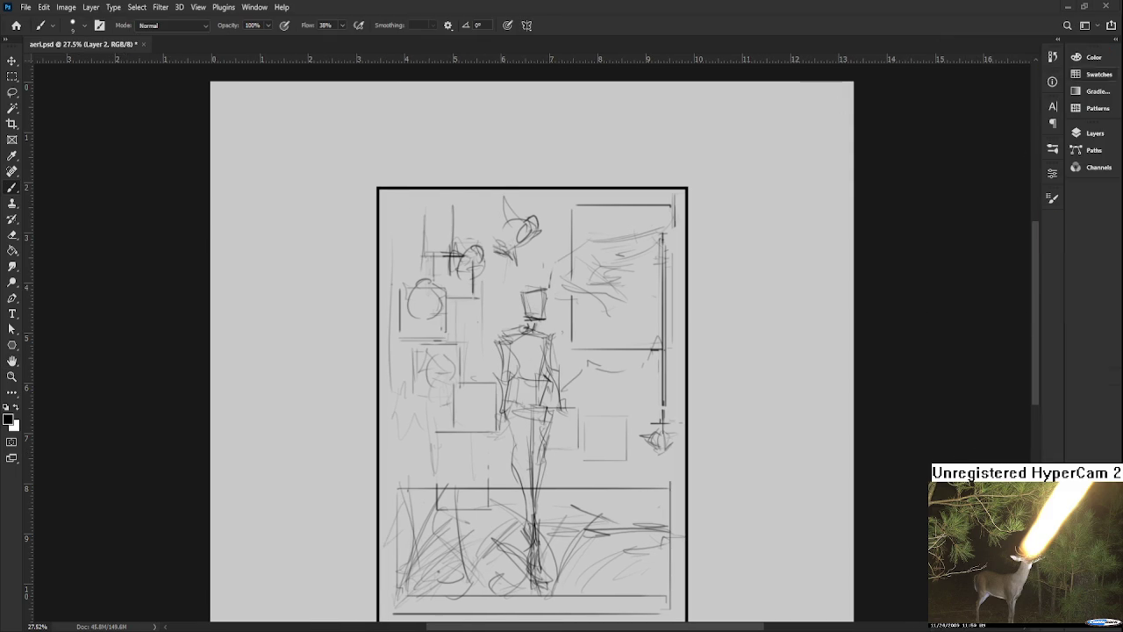
click(1114, 39)
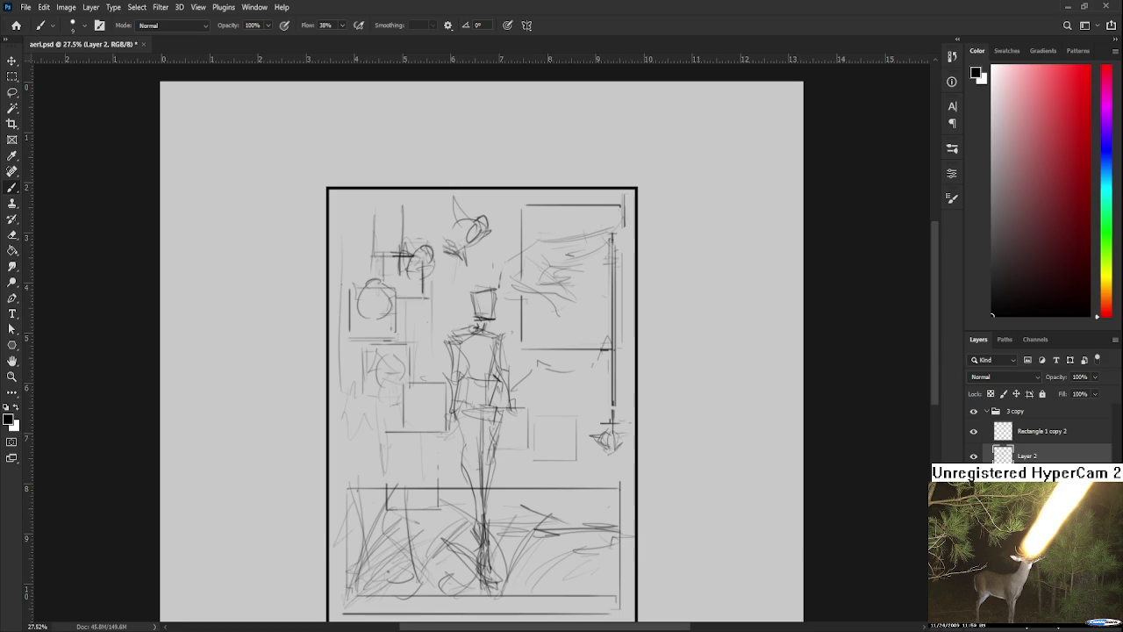
scroll(526, 514, down, 2)
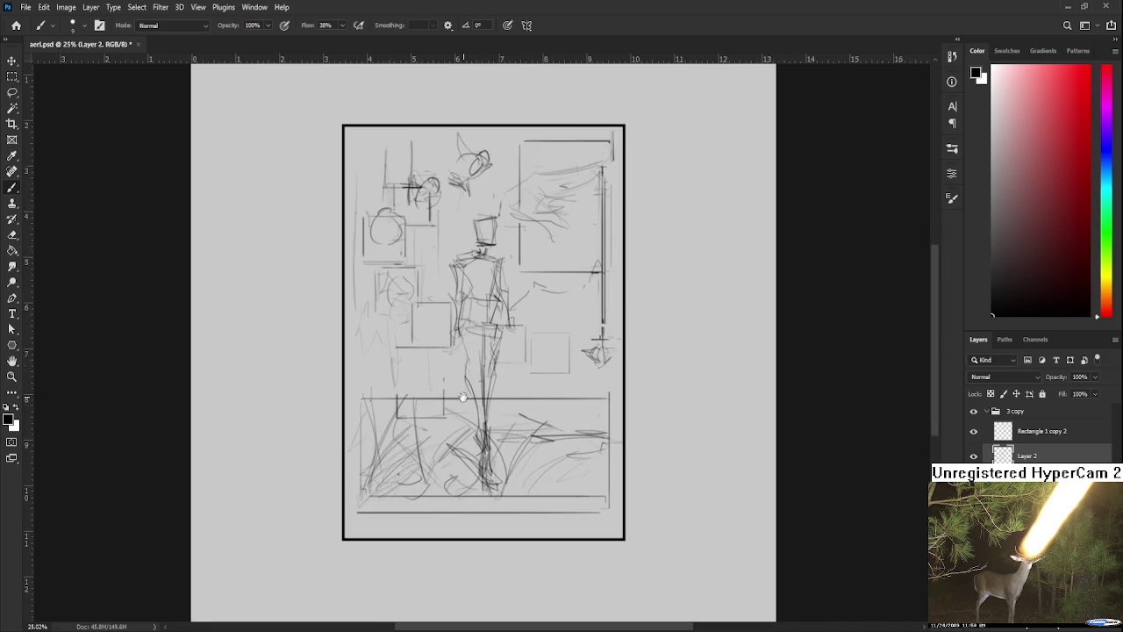
click(972, 456)
click(972, 454)
click(972, 454)
click(972, 454)
click(972, 454)
click(972, 454)
click(972, 454)
click(972, 455)
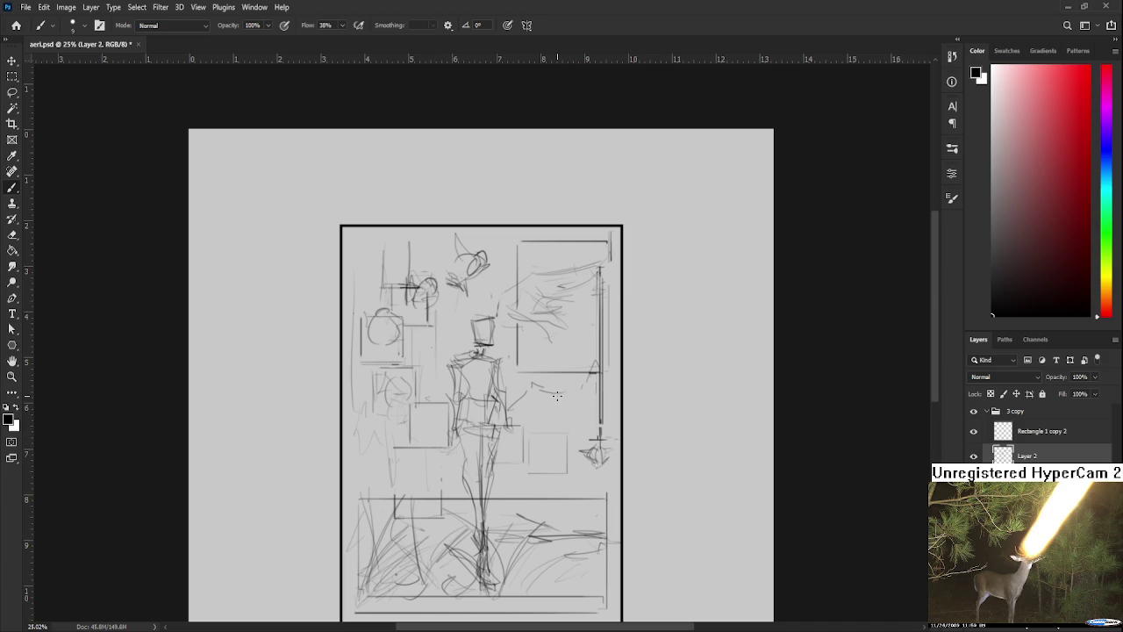
scroll(552, 359, up, 1)
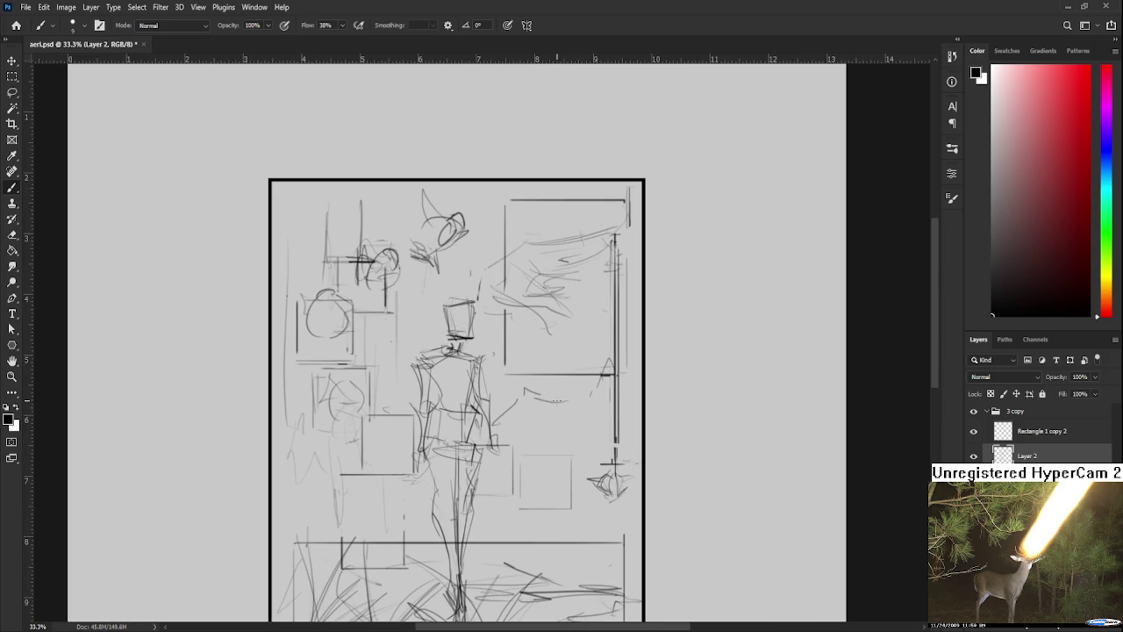
scroll(511, 389, up, 1)
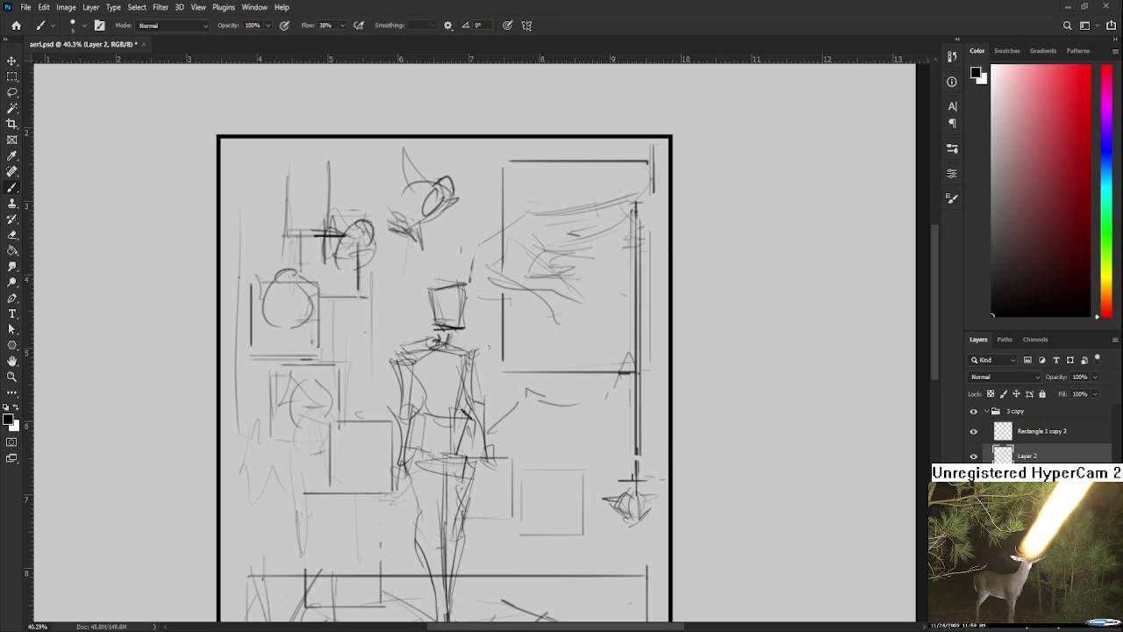
scroll(386, 392, down, 2)
scroll(442, 370, up, 1)
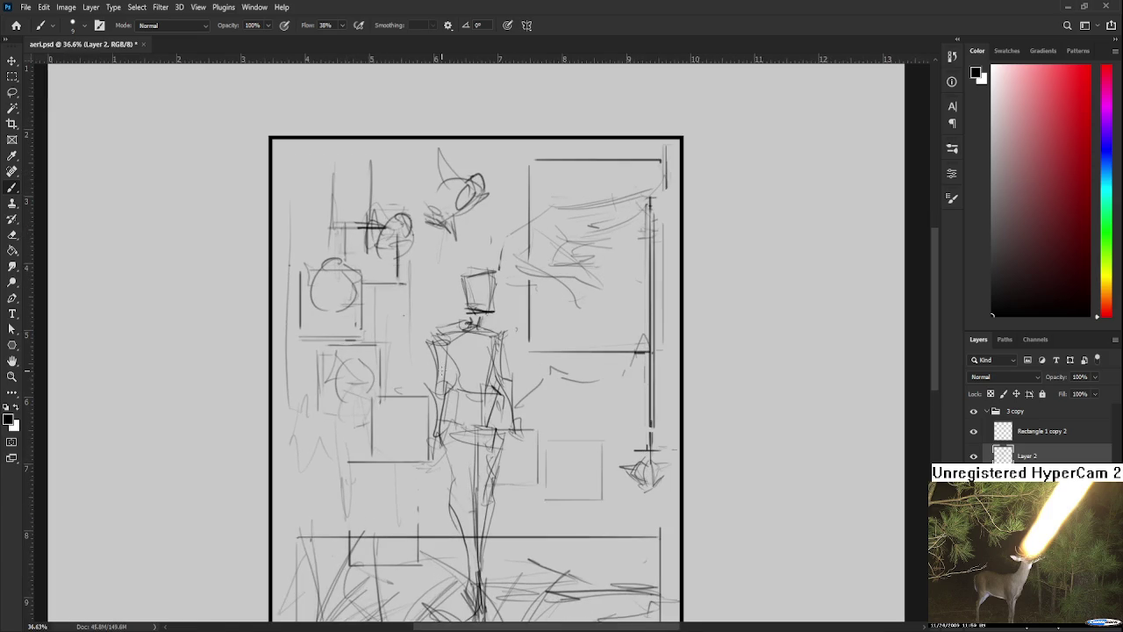
click(972, 456)
click(972, 455)
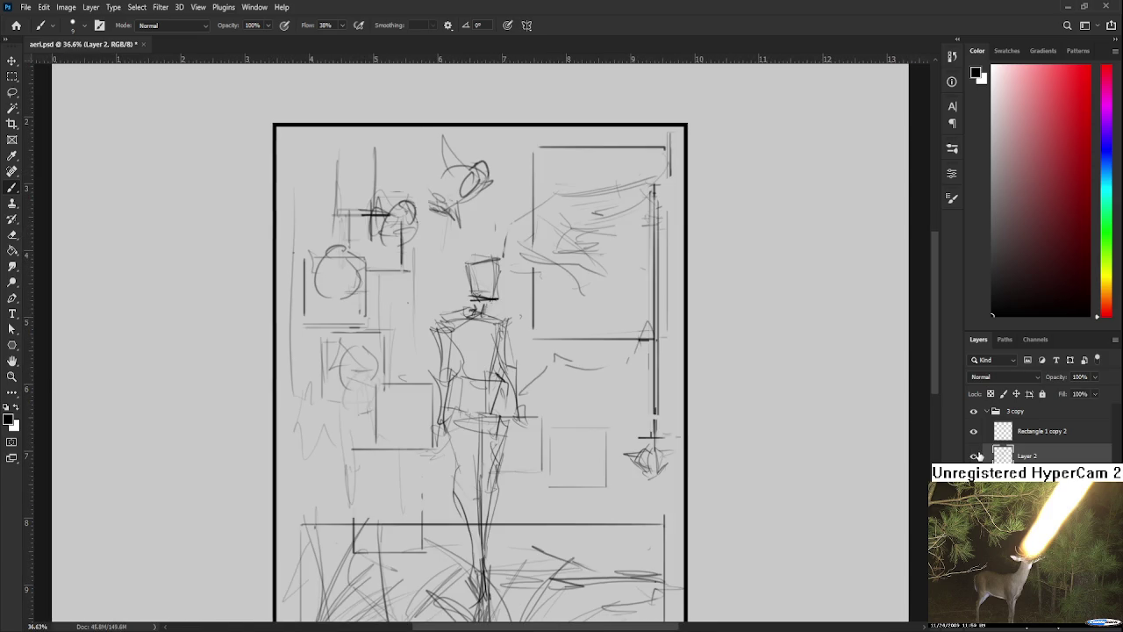
- Fade Layer 2 to 36% opacity, add blank Layer 5, and centre the figure's head in view
drag(1092, 376, 1062, 391)
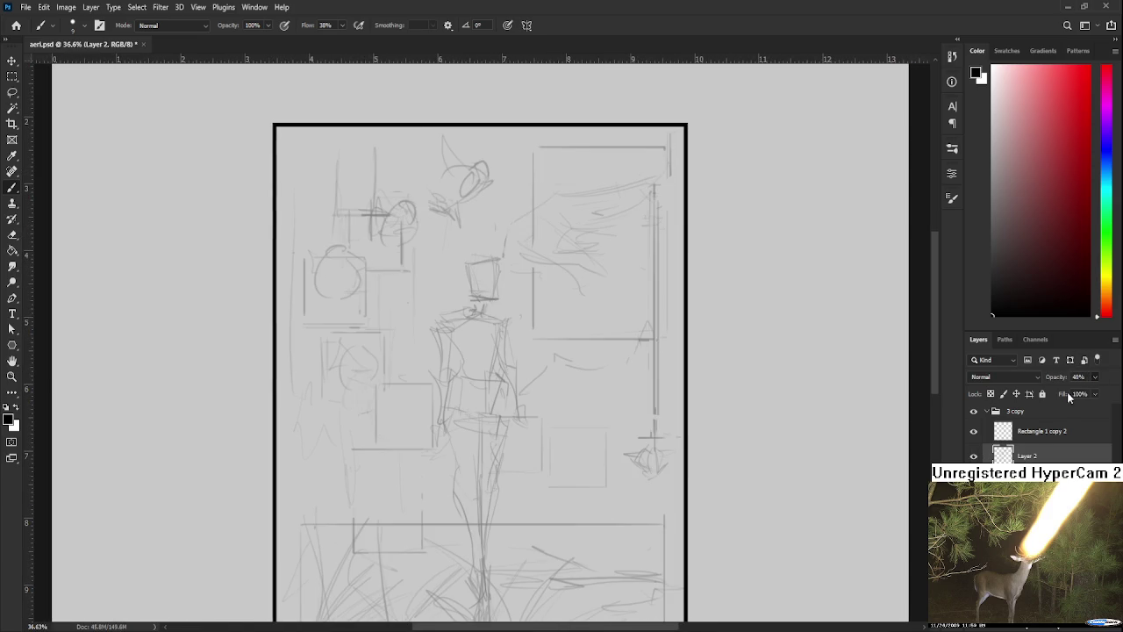
key(ctrl+shift+alt+n)
scroll(480, 457, up, 1)
scroll(480, 457, up, 2)
scroll(480, 457, up, 2)
scroll(480, 457, up, 1)
drag(479, 457, 471, 489)
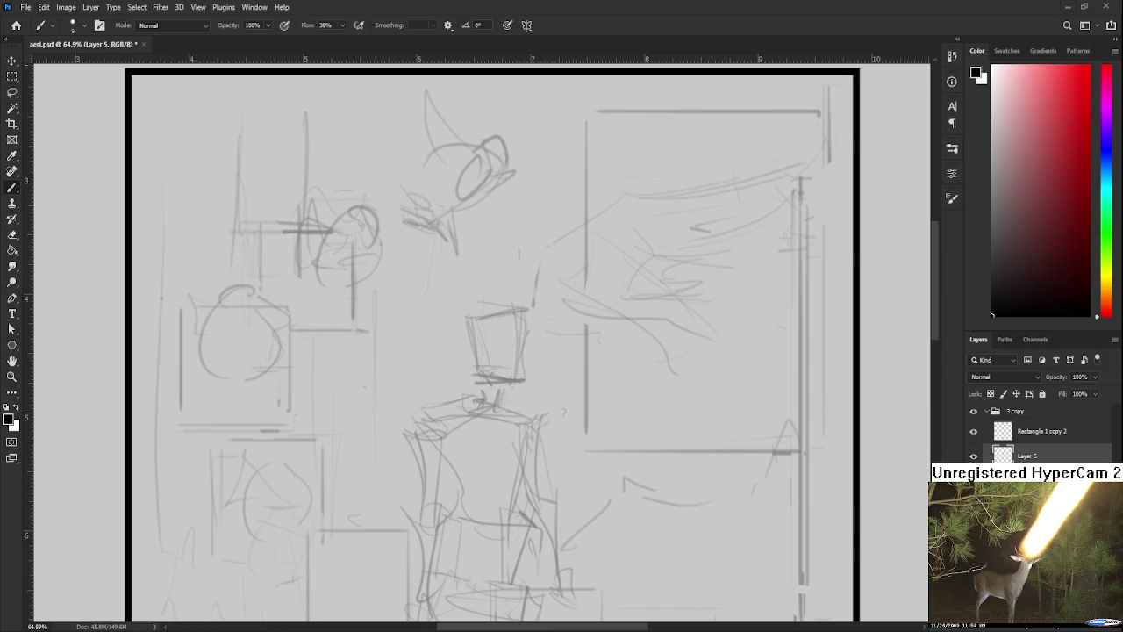
- Redraw the head box's top and side edges, erasing part of the right edge
scroll(466, 351, up, 2)
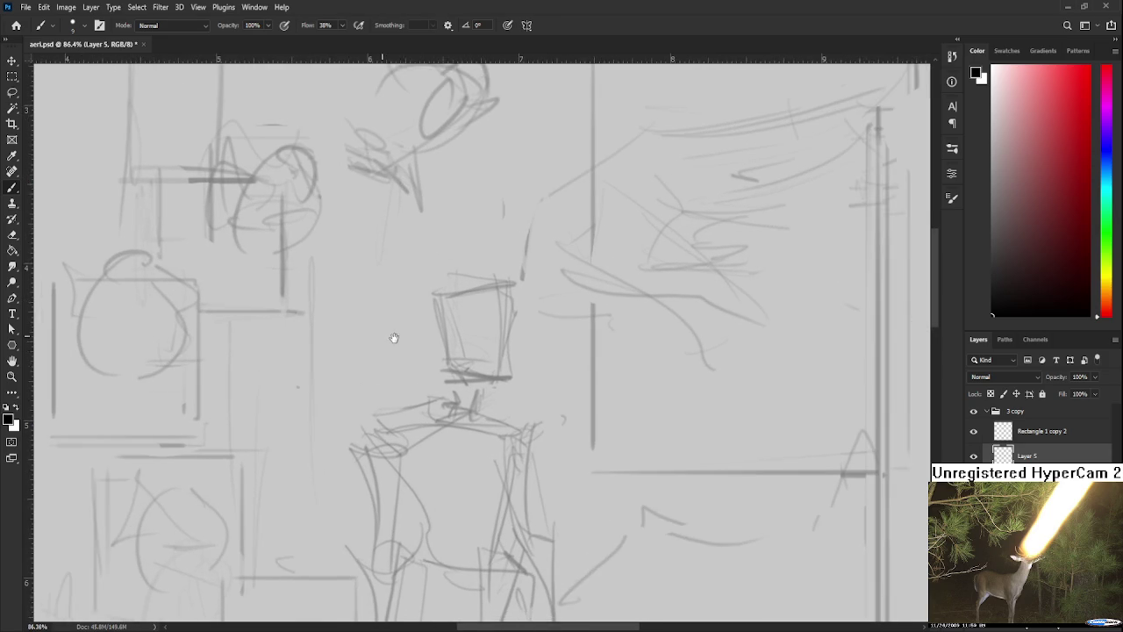
mouse_move(437, 290)
mouse_down()
mouse_move(505, 279)
mouse_move(446, 368)
mouse_up()
key(ctrl+z)
drag(504, 283, 505, 359)
key(ctrl+z)
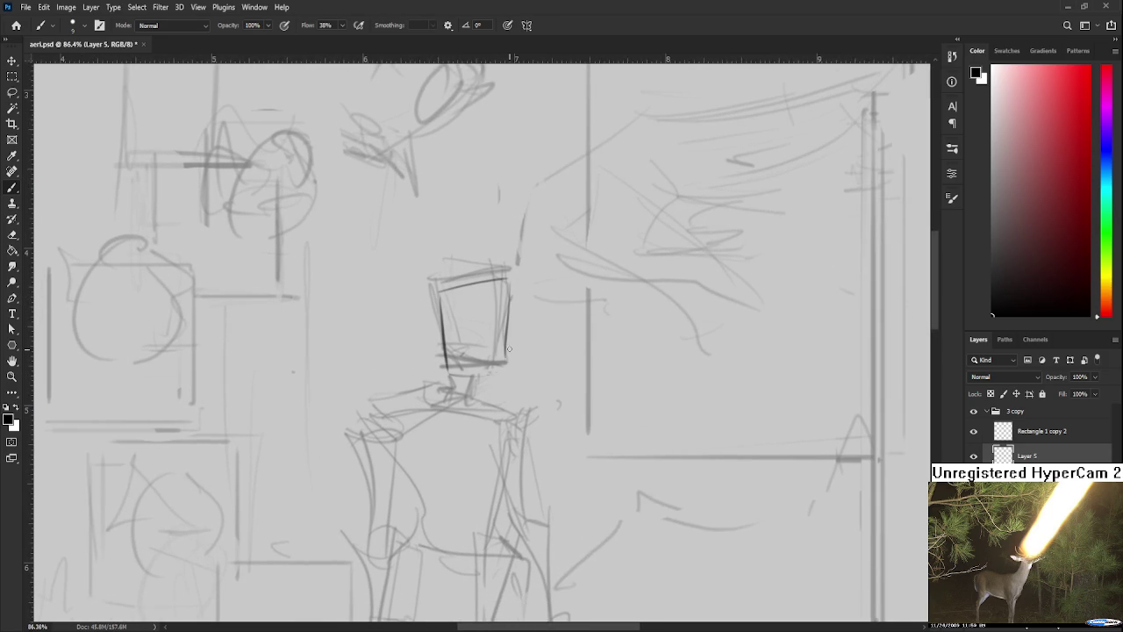
key(e)
mouse_move(509, 314)
mouse_down()
mouse_move(505, 329)
mouse_move(494, 315)
mouse_up()
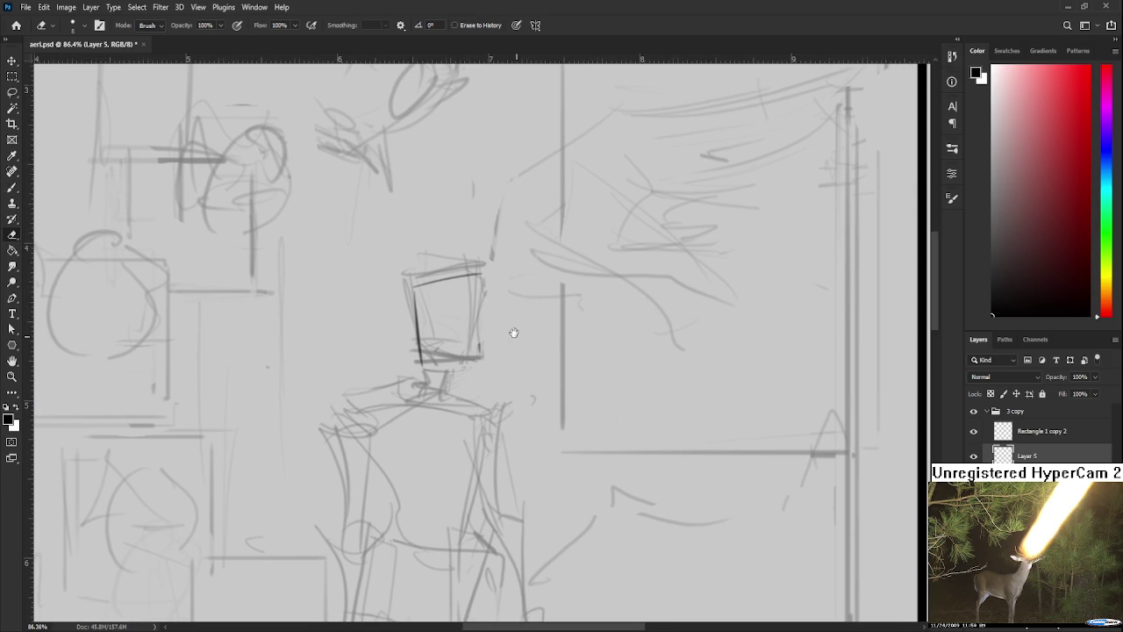
- Rework the head box's right and bottom edges, undoing unwanted trial strokes
drag(514, 333, 506, 316)
key(b)
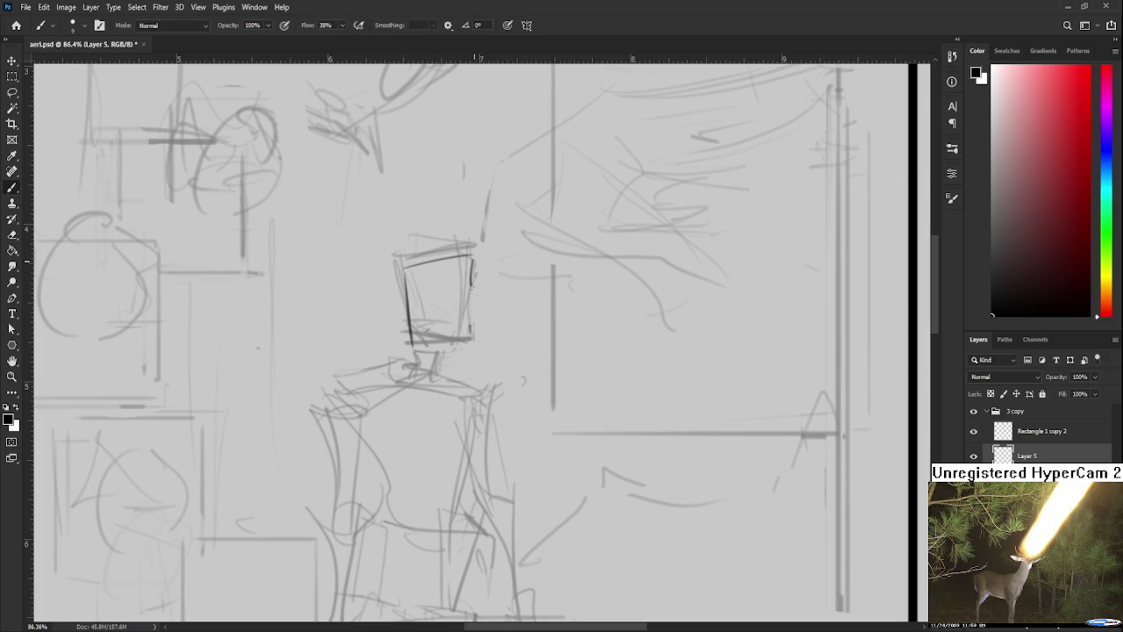
drag(471, 268, 479, 294)
key(ctrl+z)
mouse_move(479, 268)
mouse_down()
mouse_move(470, 289)
mouse_move(485, 303)
mouse_move(472, 343)
mouse_up()
key(ctrl+z)
drag(431, 313, 443, 343)
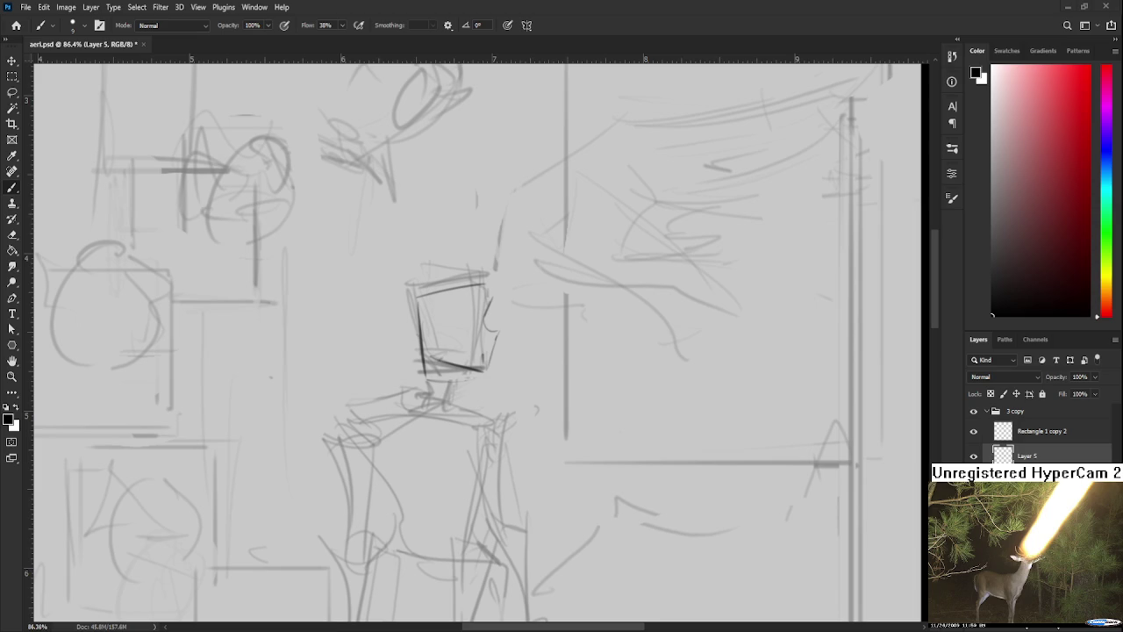
mouse_move(456, 321)
mouse_down()
mouse_move(399, 342)
mouse_move(460, 349)
mouse_move(409, 340)
mouse_move(429, 335)
mouse_move(434, 363)
mouse_up()
key(ctrl+z)
key(ctrl+z)
key(ctrl+z)
key(ctrl+z)
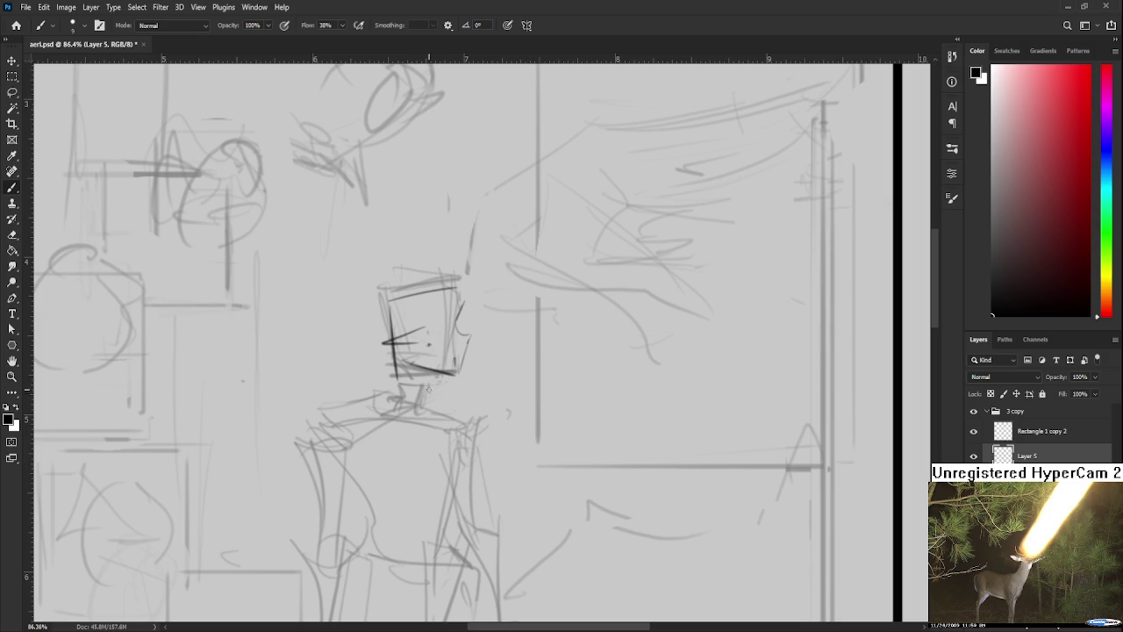
- Sketch curved hair strokes inside the head and outline the hair along its sides and top
scroll(429, 393, up, 2)
drag(443, 321, 444, 386)
mouse_move(438, 319)
mouse_down()
mouse_move(432, 383)
mouse_move(427, 319)
mouse_move(421, 390)
mouse_move(454, 394)
mouse_up()
scroll(430, 317, down, 1)
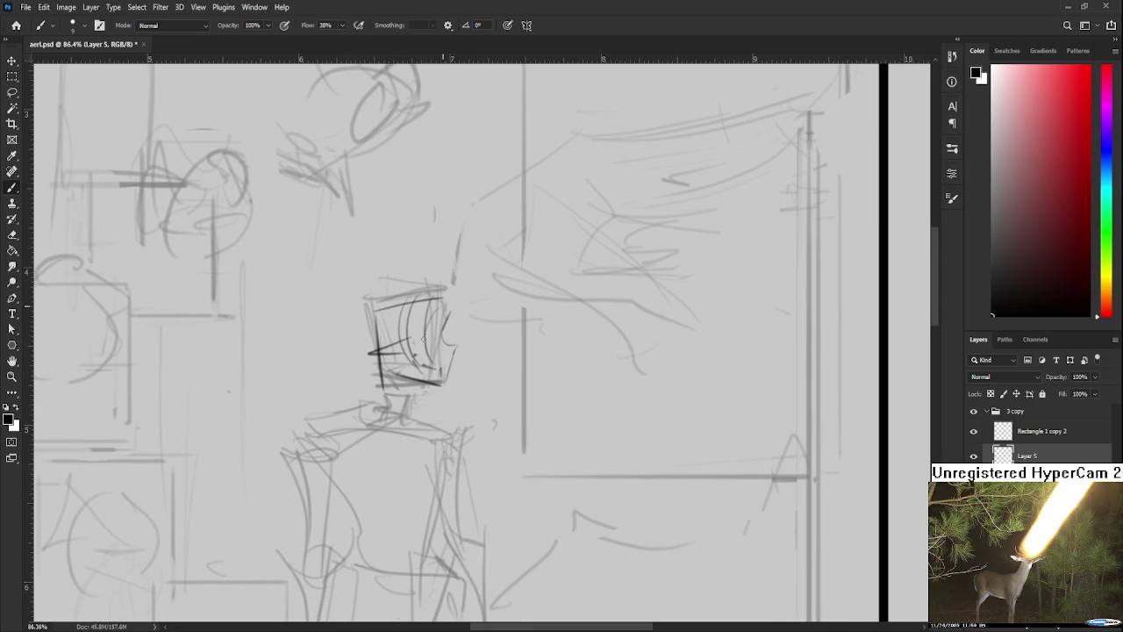
key(e)
mouse_move(426, 356)
mouse_down()
mouse_move(427, 320)
mouse_move(439, 367)
mouse_up()
key(b)
drag(447, 300, 454, 338)
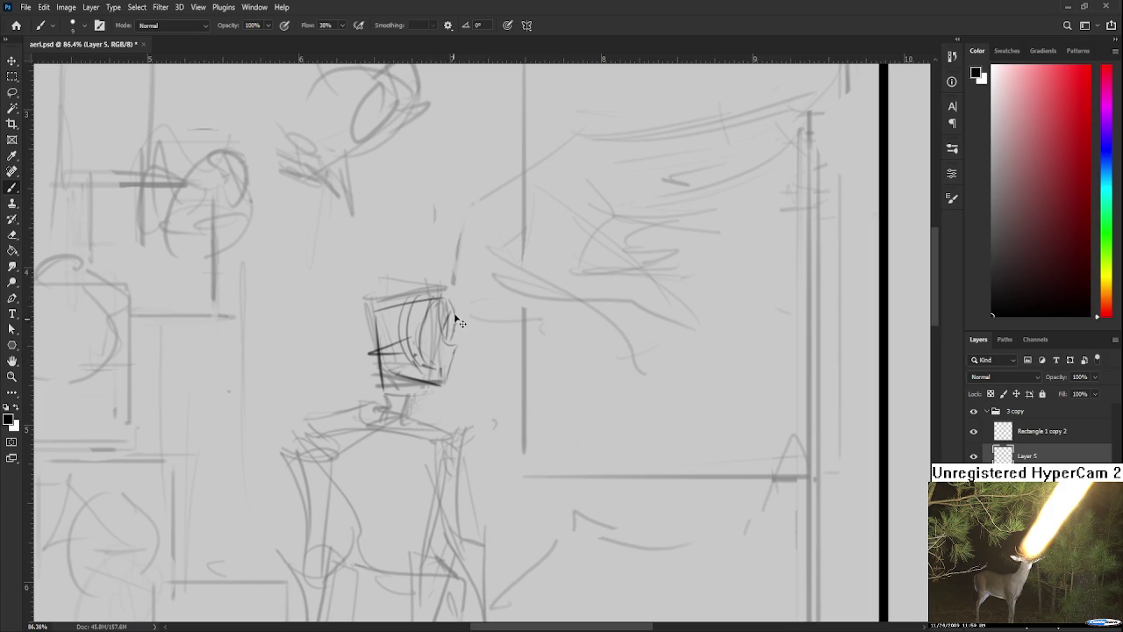
mouse_move(402, 312)
mouse_down()
mouse_move(466, 334)
mouse_move(418, 300)
mouse_move(412, 314)
mouse_move(435, 291)
mouse_up()
key(ctrl+z)
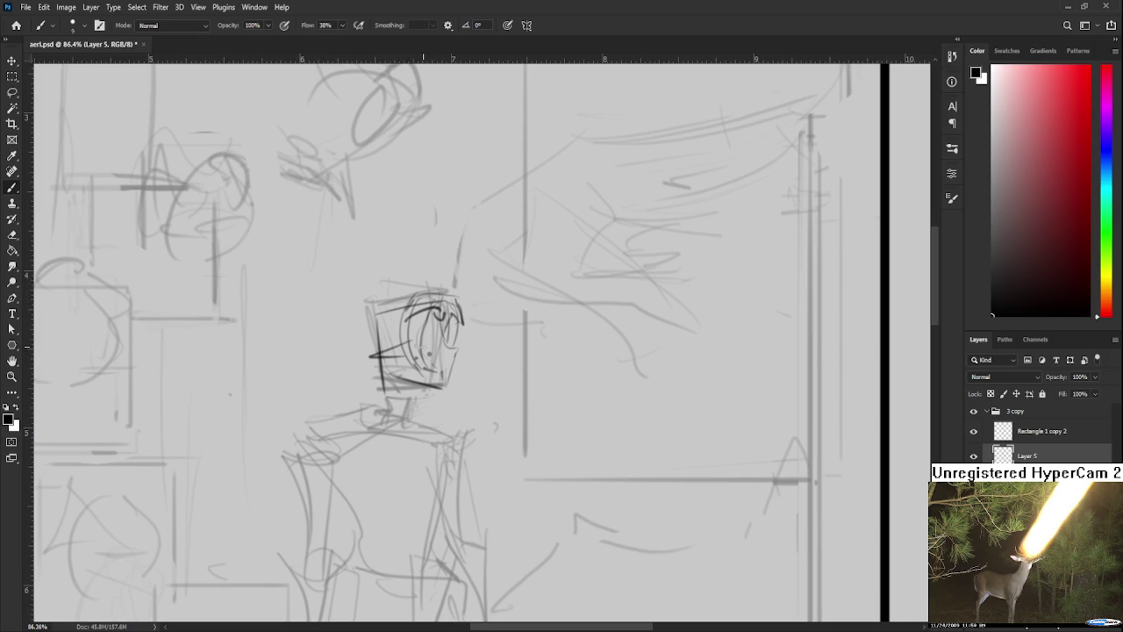
mouse_move(411, 289)
mouse_down()
mouse_move(399, 321)
mouse_move(444, 287)
mouse_move(465, 315)
mouse_move(449, 397)
mouse_up()
- Try a jaw line on the face's right side, undoing both attempts
key(ctrl+z)
drag(467, 316, 453, 403)
key(ctrl+z)
key(ctrl+z)
drag(472, 310, 461, 396)
key(ctrl+z)
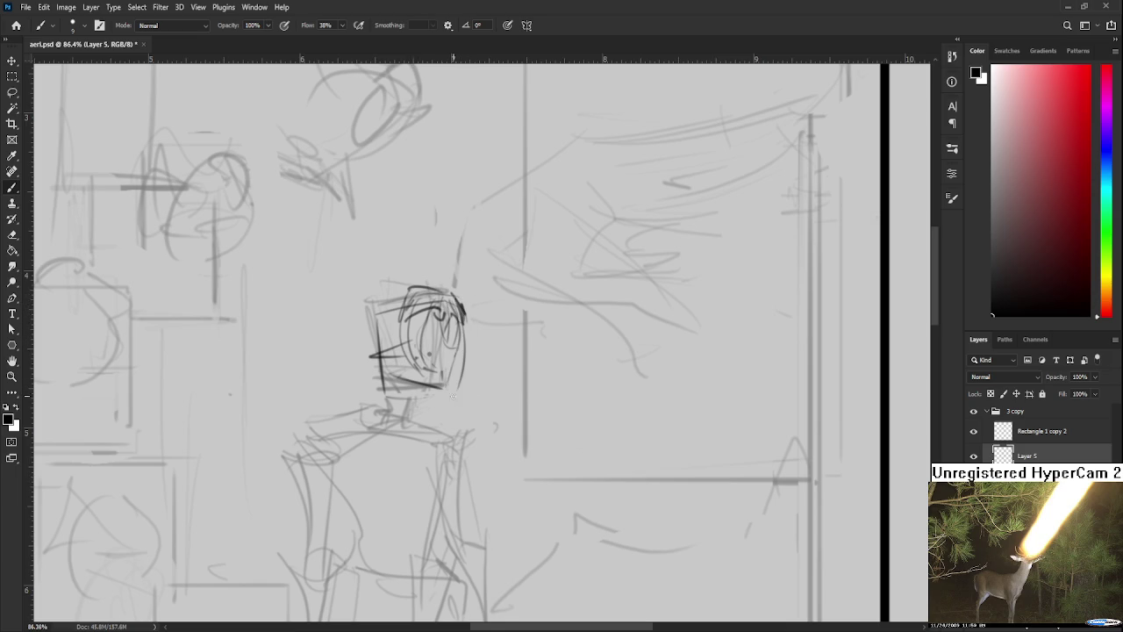
- Draw a curve down the head's left side to the neck, then zoom out to about 59%
key(e)
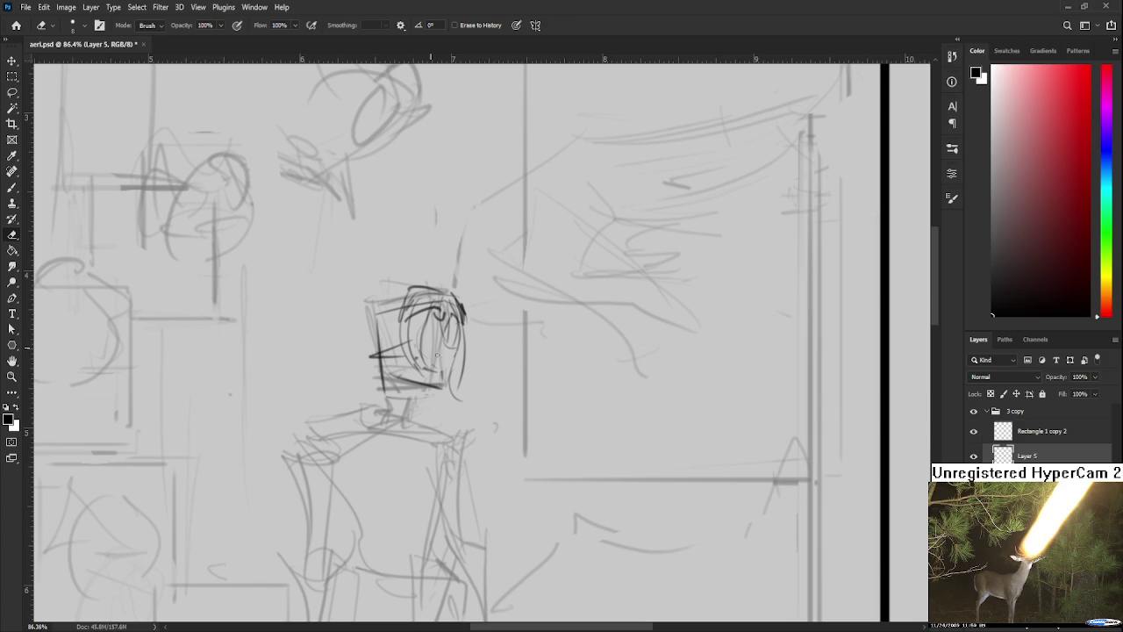
mouse_move(437, 350)
mouse_down()
mouse_move(448, 395)
mouse_move(404, 312)
mouse_up()
key(b)
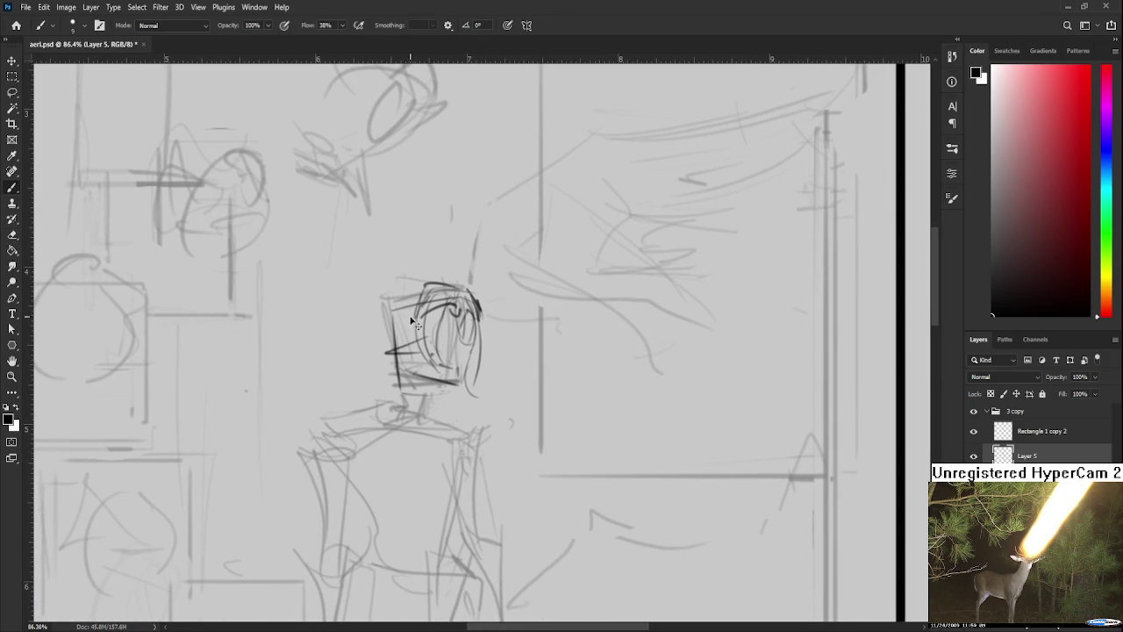
mouse_move(426, 296)
mouse_down()
mouse_move(398, 361)
mouse_move(404, 304)
mouse_move(412, 405)
mouse_up()
key(ctrl+z)
drag(400, 340, 411, 378)
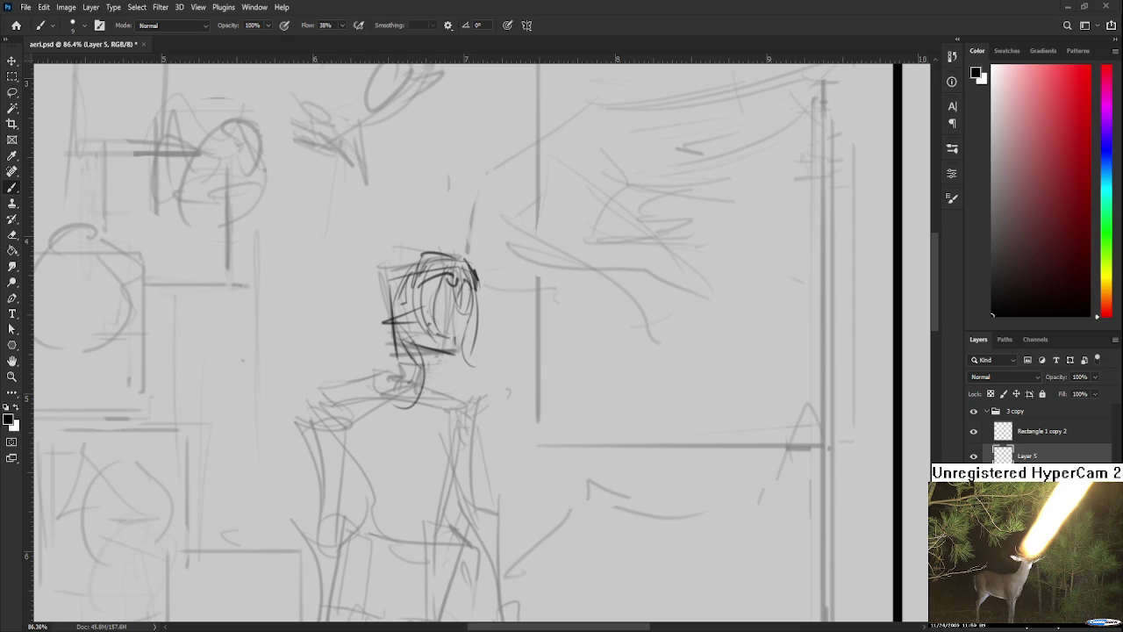
scroll(418, 350, down, 3)
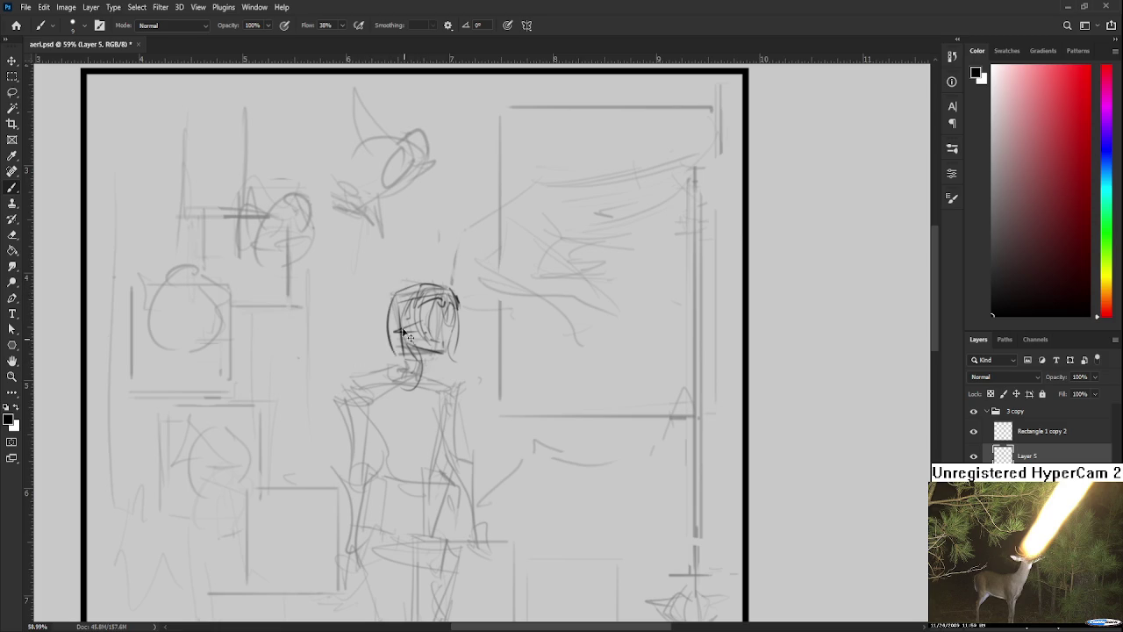
- Redraw the head's left outline darker and more angular
mouse_move(404, 292)
mouse_down()
mouse_move(395, 342)
mouse_move(363, 354)
mouse_up()
scroll(479, 336, down, 1)
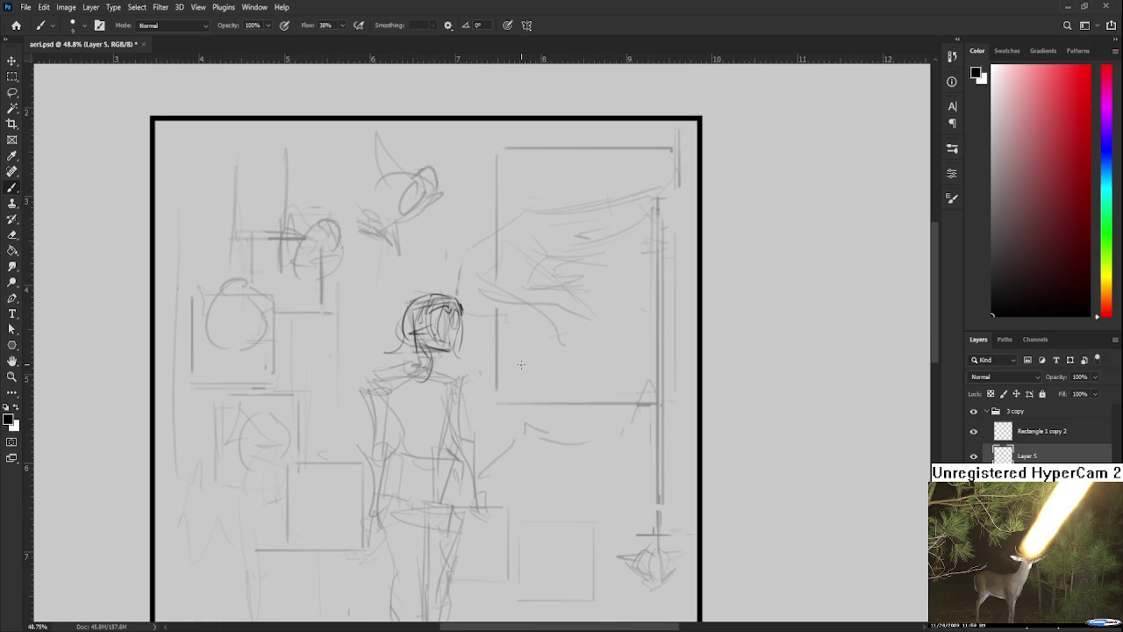
drag(404, 301, 410, 344)
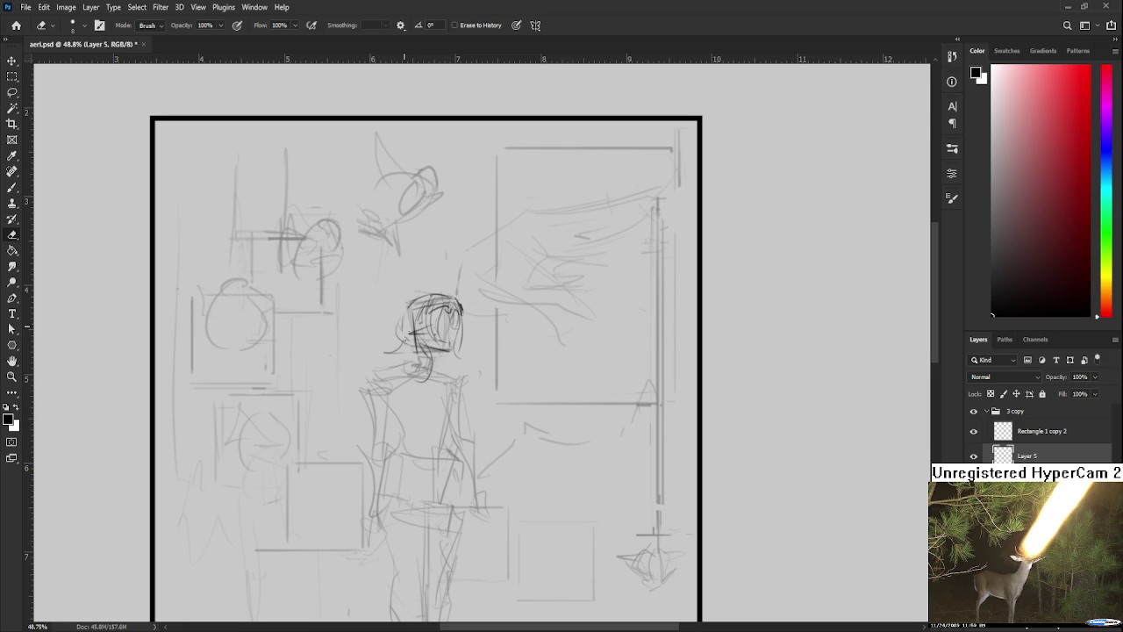
key(ctrl+z)
mouse_move(406, 298)
mouse_down()
mouse_move(412, 344)
mouse_move(390, 346)
mouse_move(416, 353)
mouse_move(400, 304)
mouse_move(391, 351)
mouse_move(331, 391)
mouse_move(369, 412)
mouse_move(377, 365)
mouse_move(443, 447)
mouse_up()
key(ctrl+z)
key(ctrl+z)
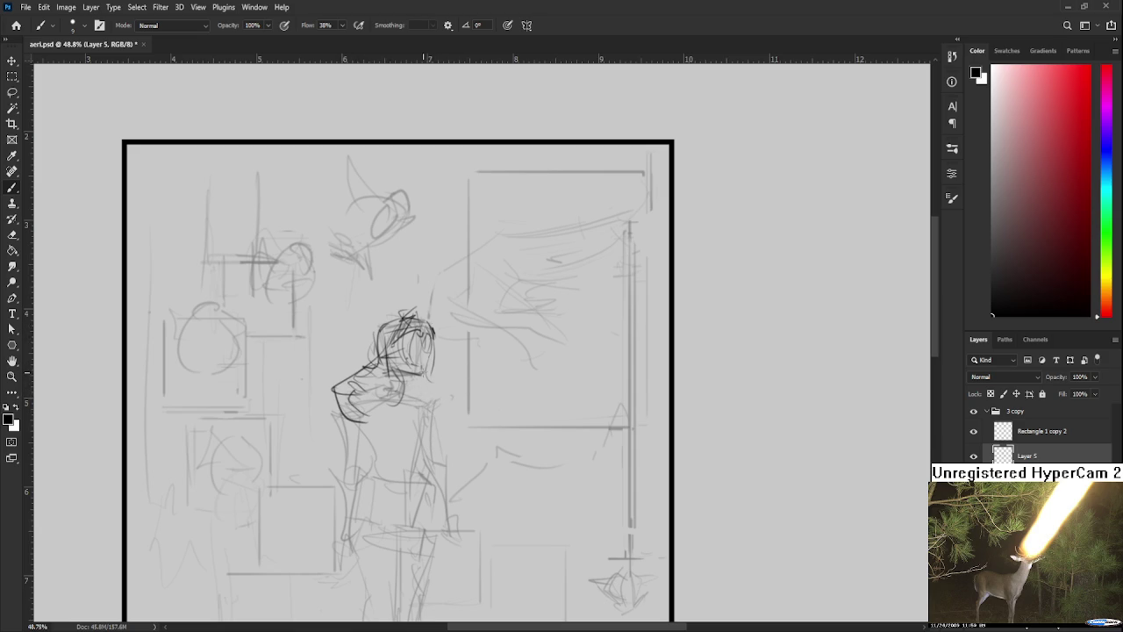
- Erase the stray chin tip and draw curved hair strands sweeping left of the head
key(e)
drag(330, 386, 349, 403)
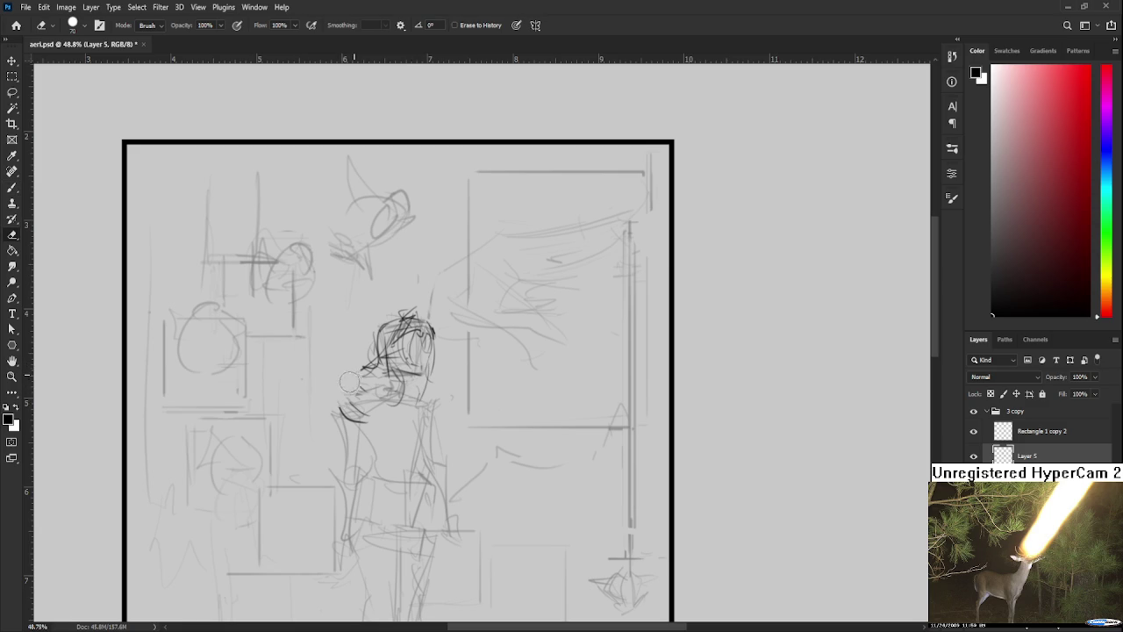
key(b)
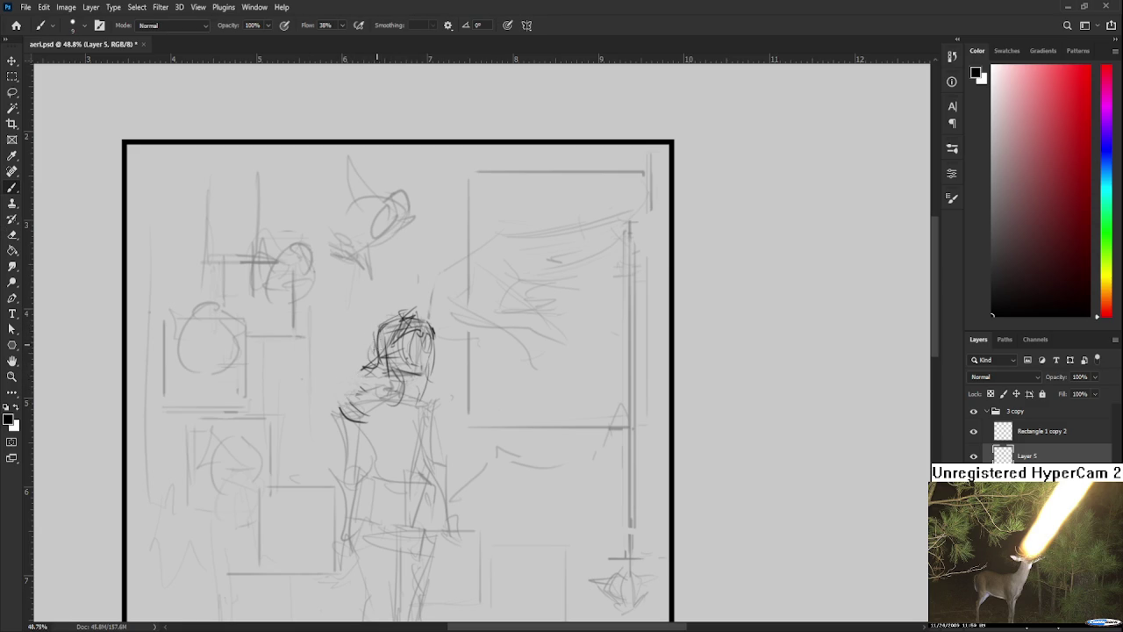
drag(390, 344, 338, 340)
mouse_move(333, 326)
mouse_down()
mouse_move(339, 373)
mouse_move(314, 367)
mouse_move(337, 371)
mouse_up()
key(ctrl+z)
key(ctrl+z)
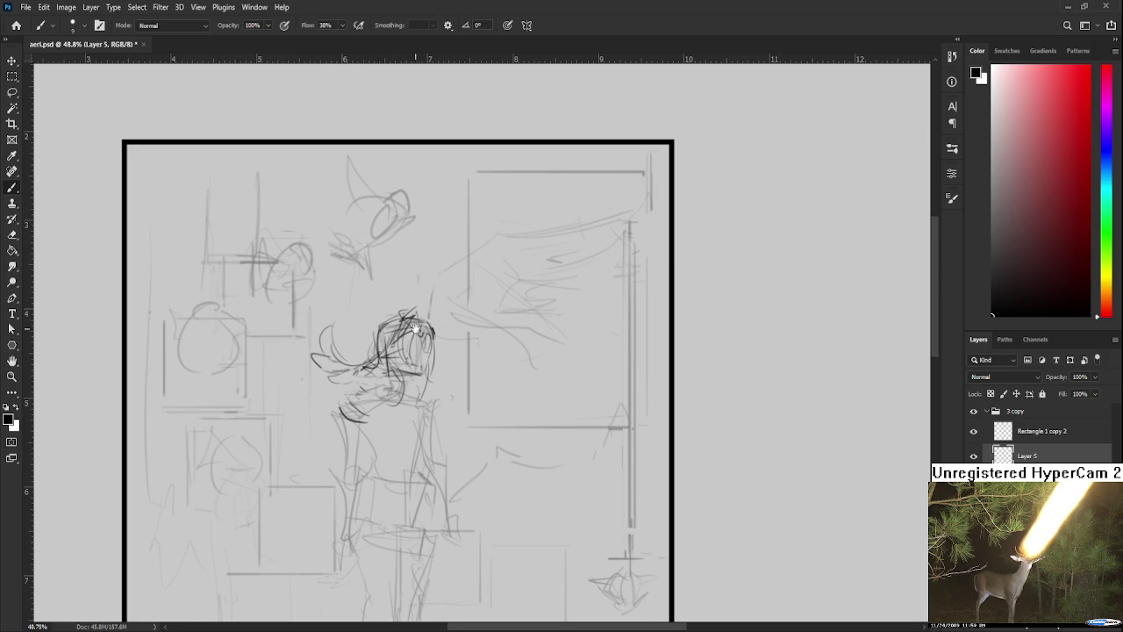
- Lasso the head strokes, scale them to about 96% and nudge them down
drag(418, 369, 401, 363)
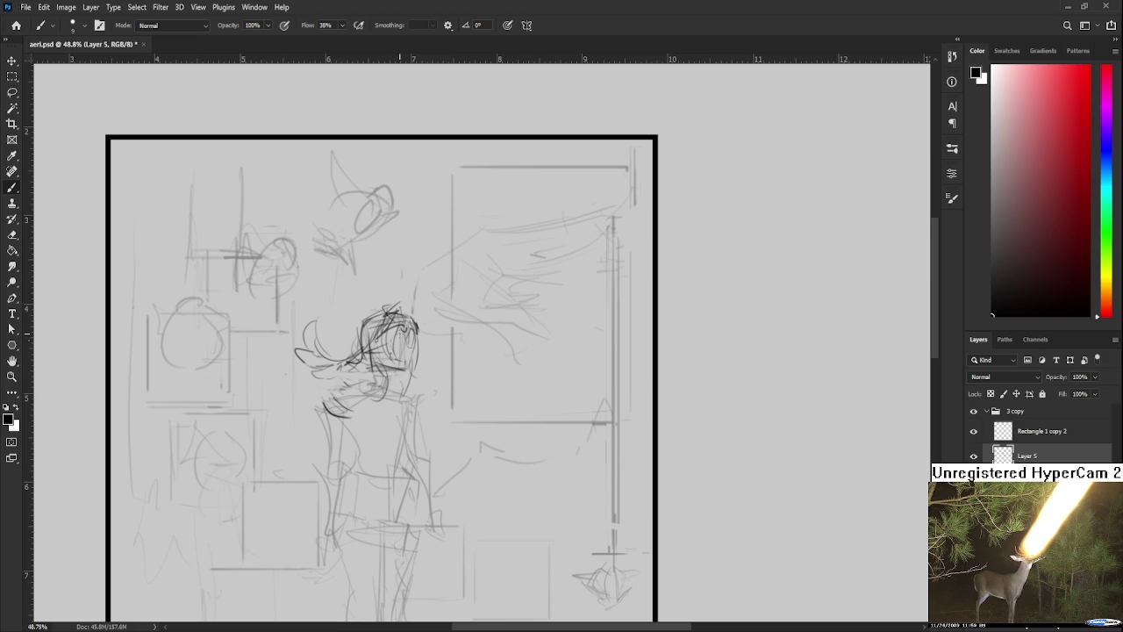
drag(413, 331, 480, 350)
key(l)
drag(360, 334, 413, 375)
key(ctrl+t)
drag(417, 320, 413, 324)
key(Return)
key(ctrl+d)
- Add curves to the flowing hair and head's left edge, plus small marks on the face
key(b)
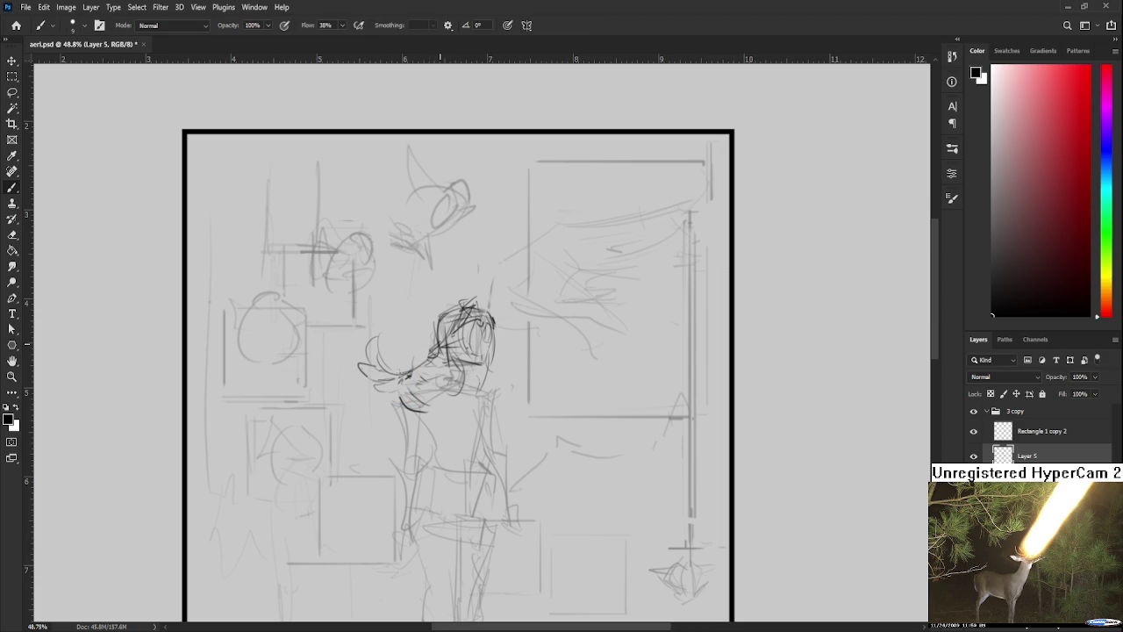
key(e)
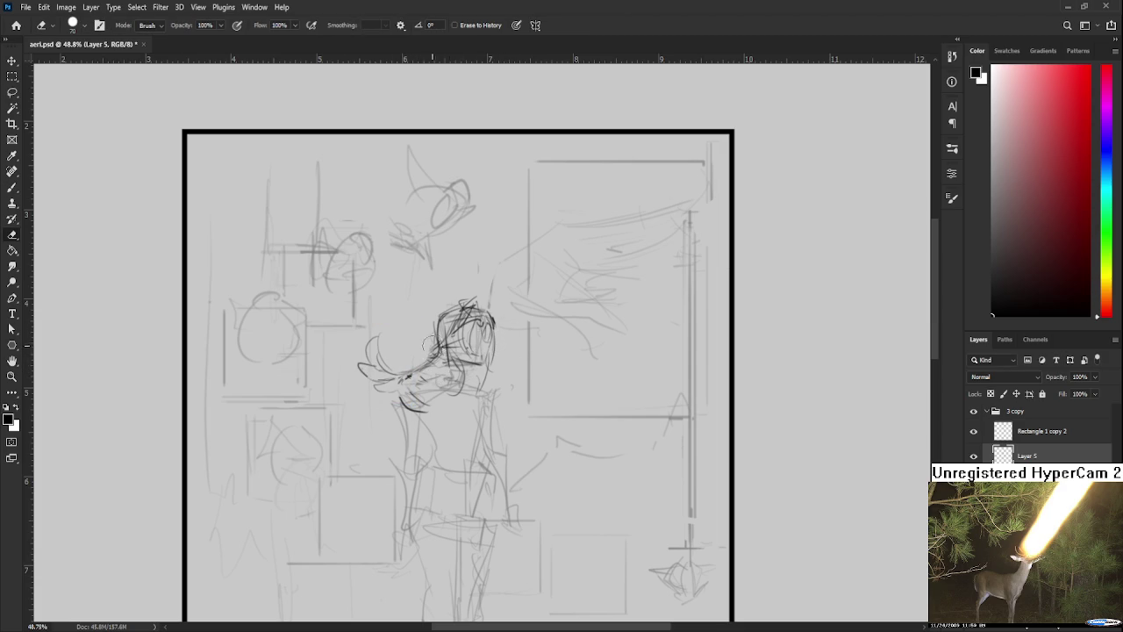
key(b)
mouse_move(379, 350)
mouse_down()
mouse_move(387, 374)
mouse_move(453, 364)
mouse_move(467, 381)
mouse_up()
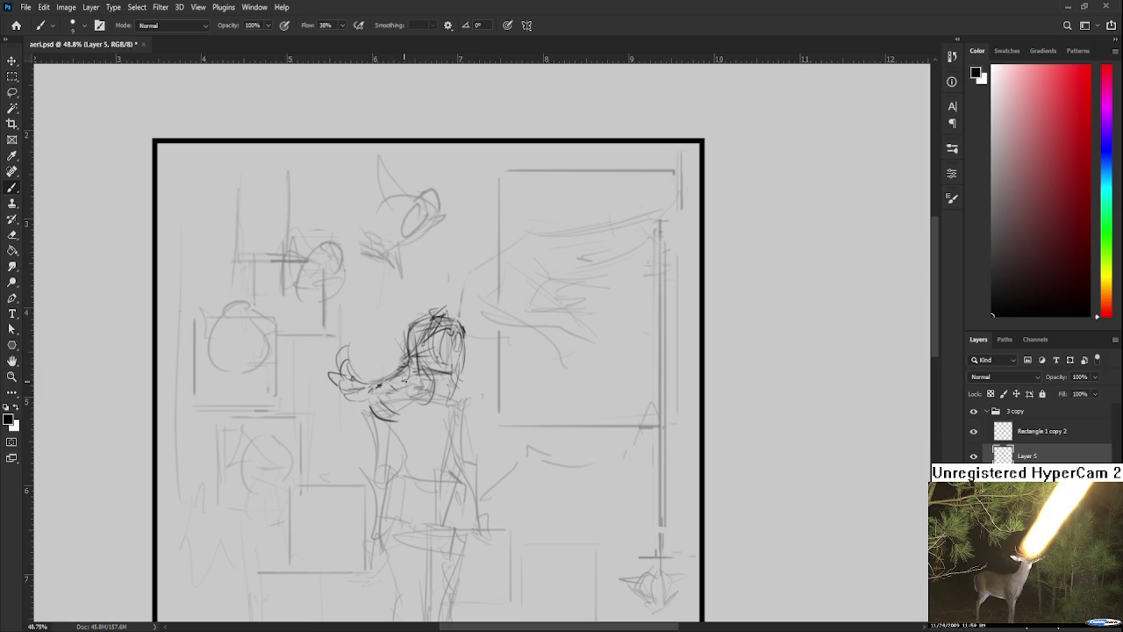
mouse_move(405, 325)
mouse_down()
mouse_move(396, 347)
mouse_move(404, 331)
mouse_move(423, 353)
mouse_up()
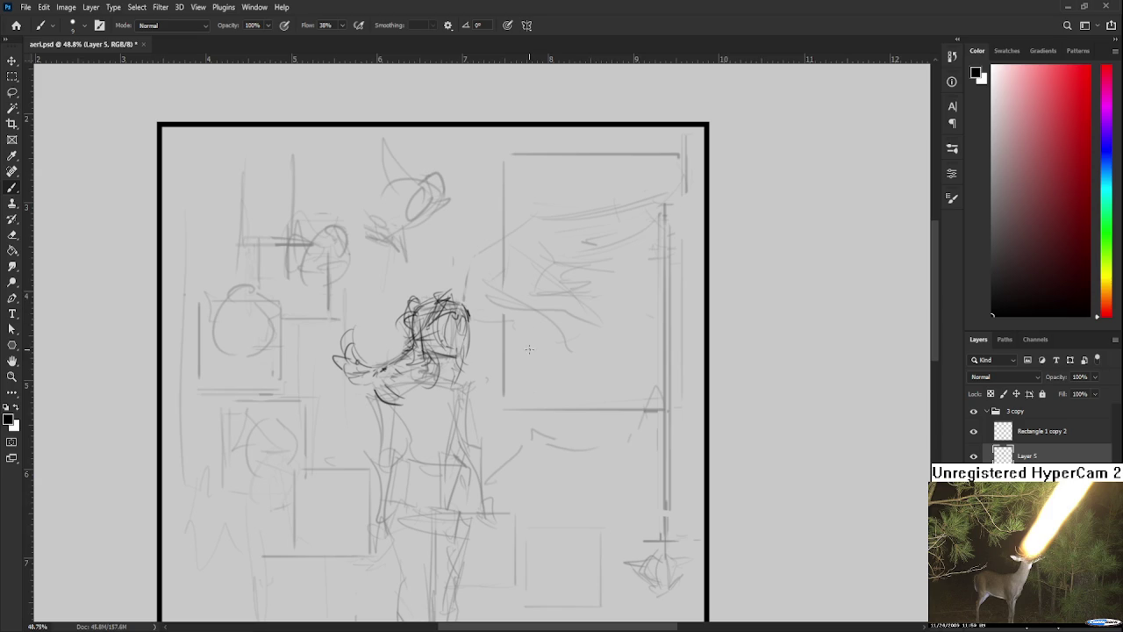
drag(441, 324, 444, 356)
key(e)
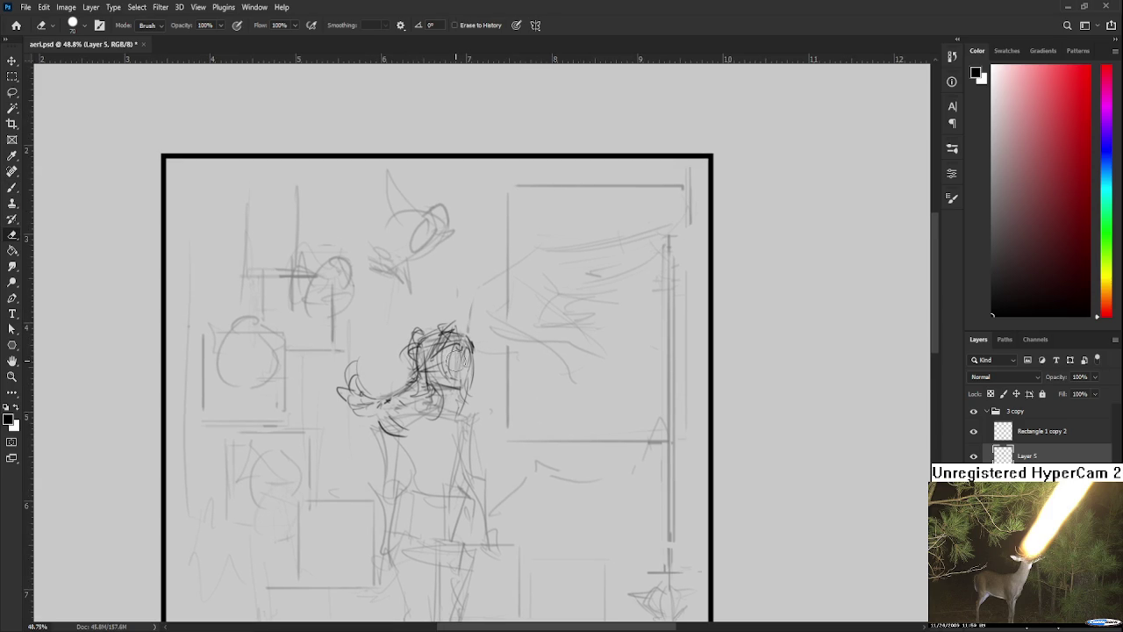
key(l)
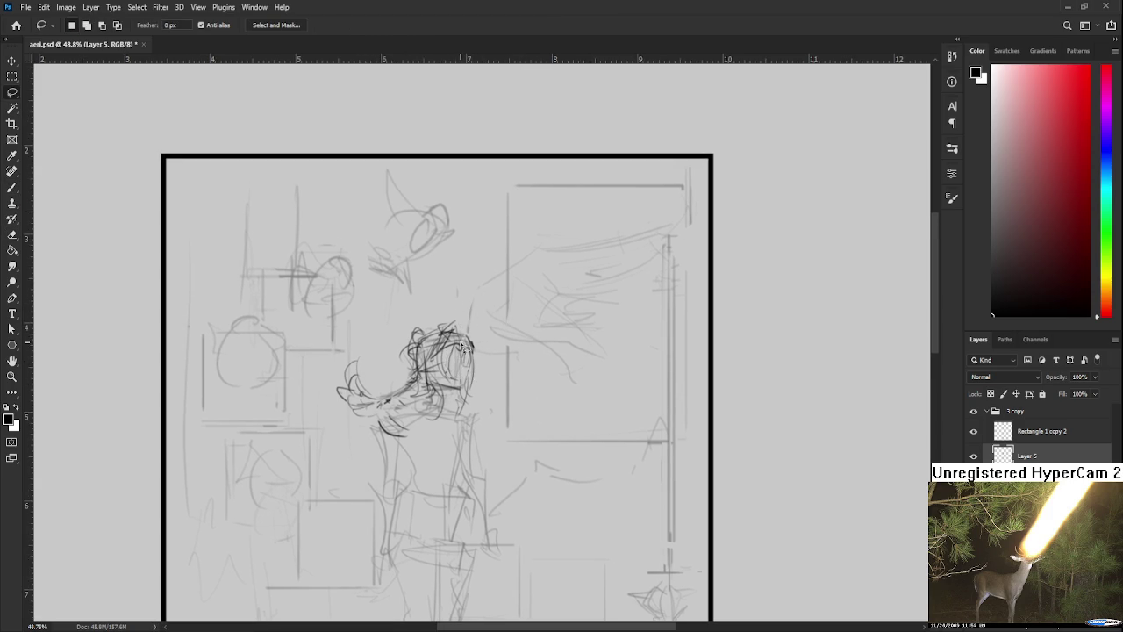
key(b)
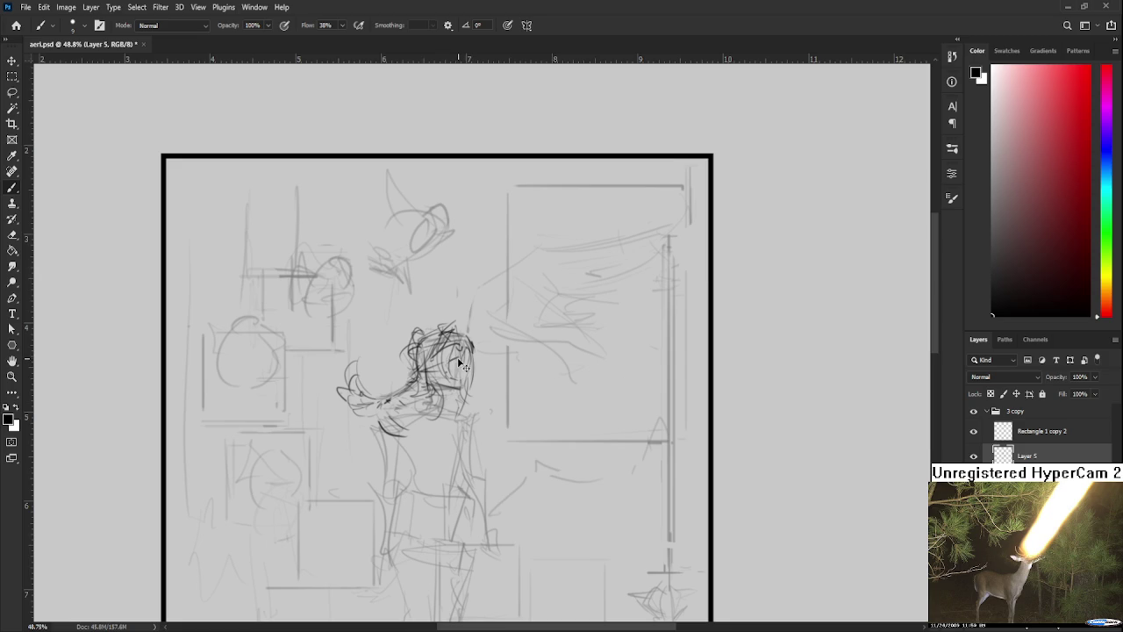
drag(451, 361, 461, 376)
drag(517, 372, 877, 281)
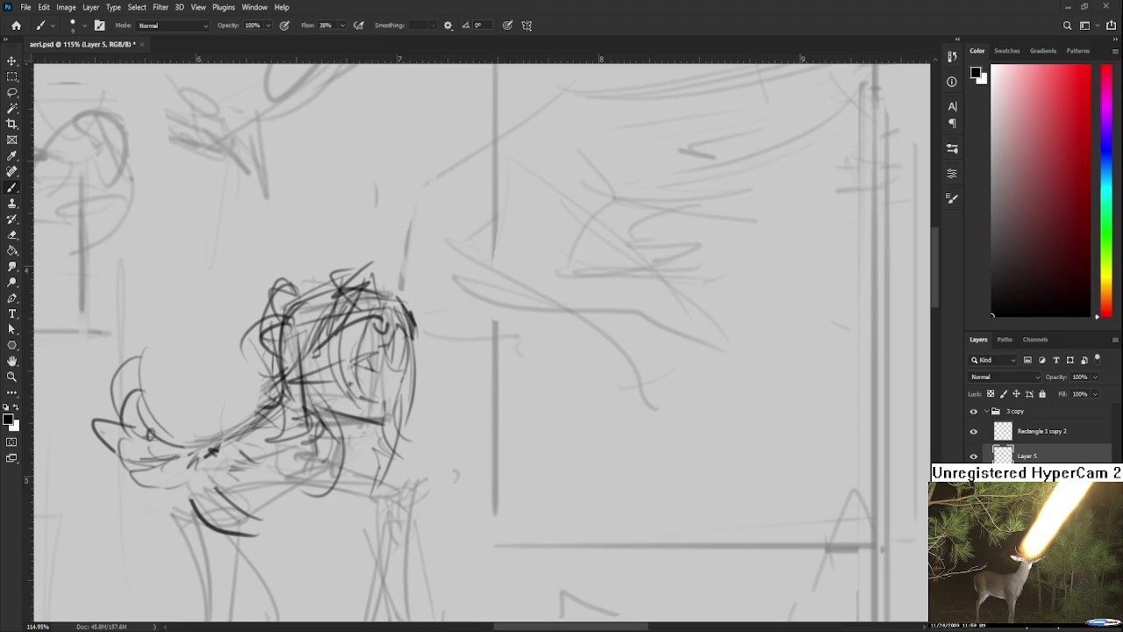
- Zoom into the head and brush eye strokes and dark hair strands around the face
drag(340, 436, 403, 373)
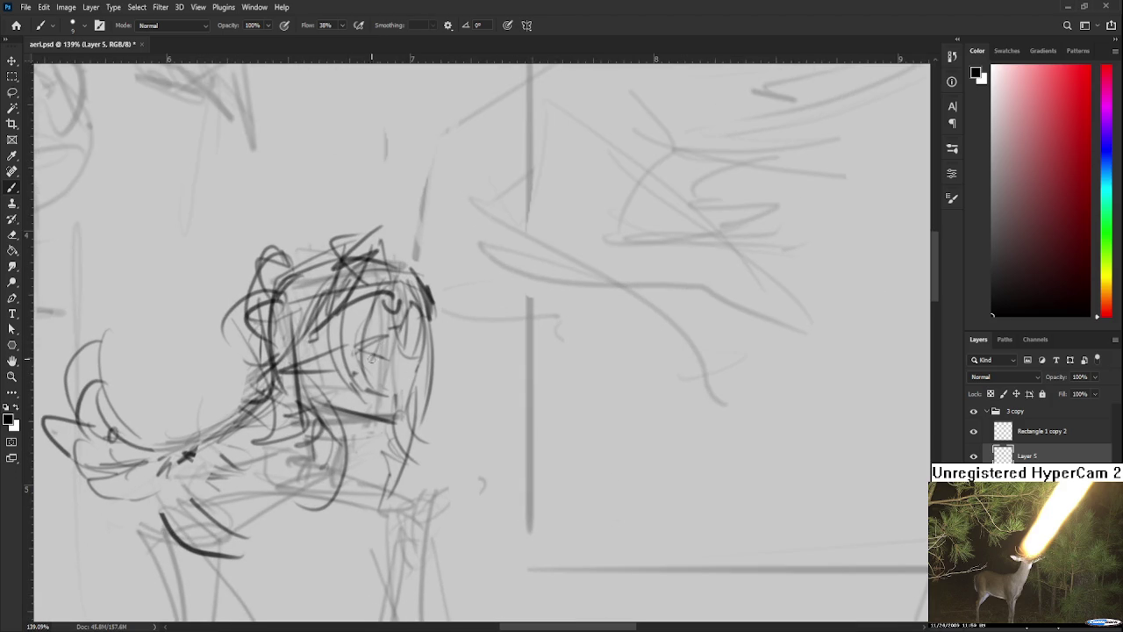
mouse_move(382, 343)
mouse_down()
mouse_move(363, 338)
mouse_move(393, 337)
mouse_move(480, 384)
mouse_up()
key(ctrl+z)
scroll(473, 381, down, 5)
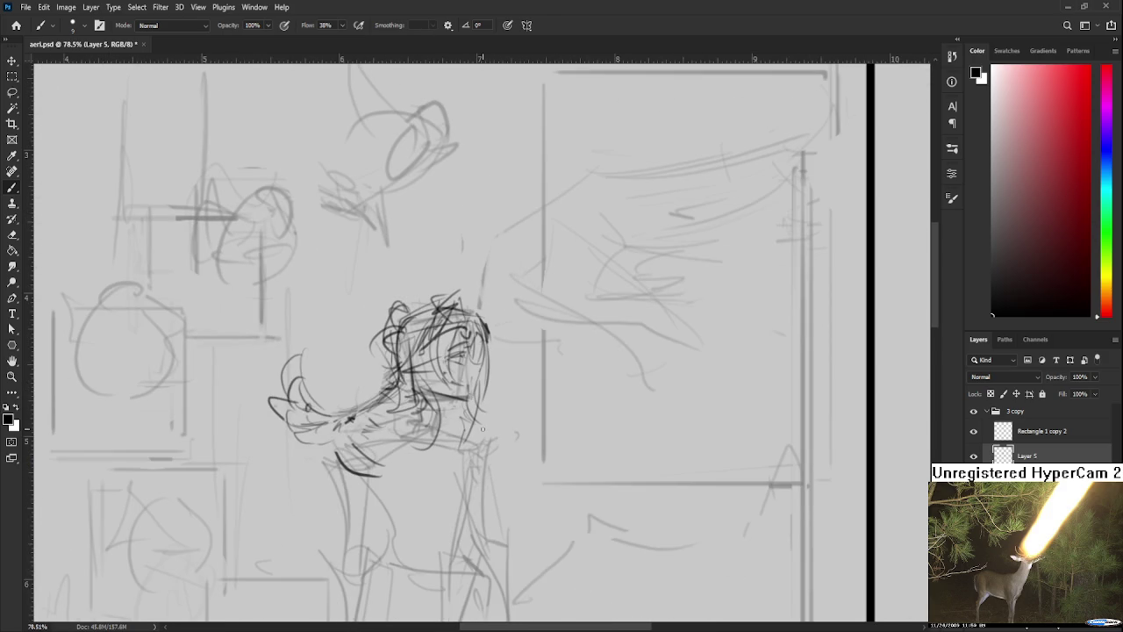
mouse_move(431, 386)
mouse_down()
mouse_move(463, 399)
mouse_move(460, 372)
mouse_up()
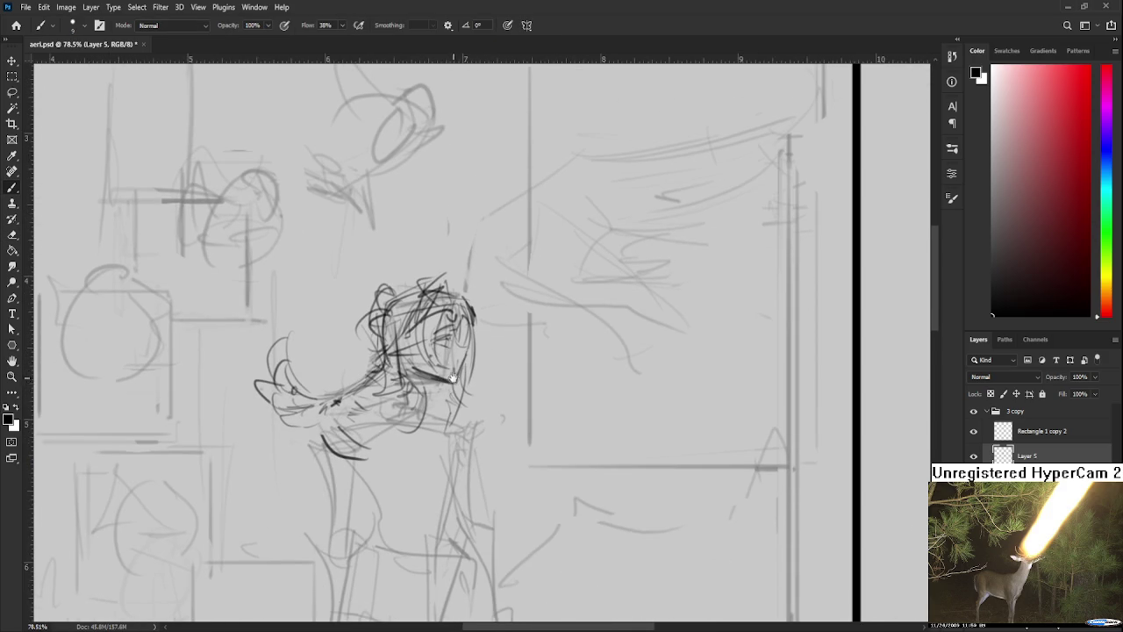
scroll(451, 375, down, 1)
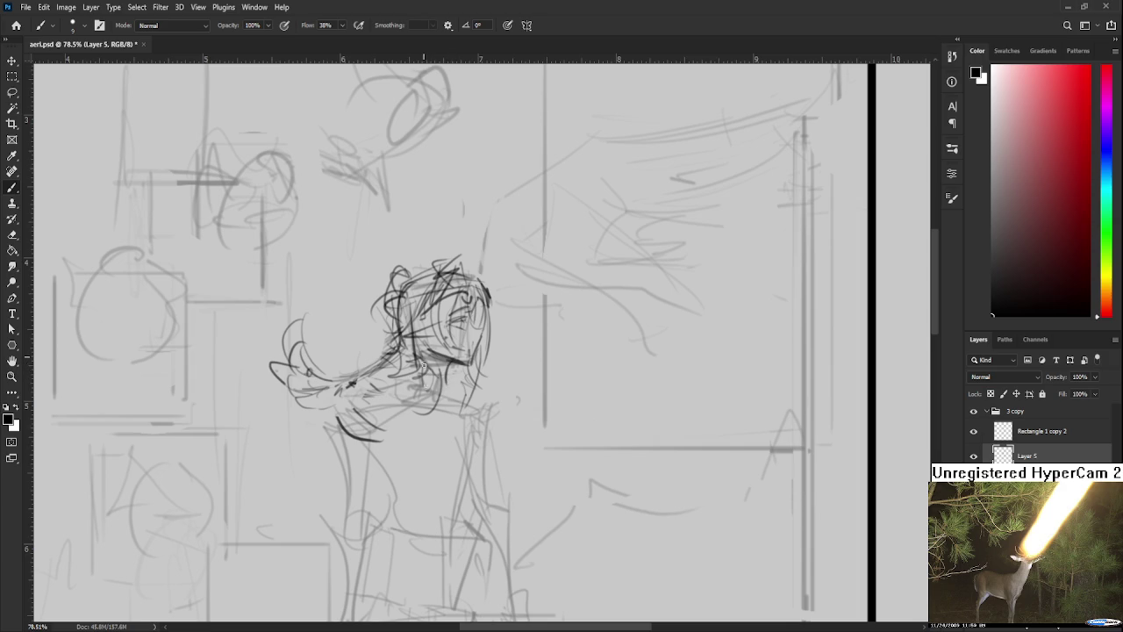
mouse_move(453, 360)
mouse_down()
mouse_move(421, 370)
mouse_move(446, 391)
mouse_move(419, 374)
mouse_move(405, 407)
mouse_up()
drag(454, 376, 444, 402)
scroll(447, 401, down, 1)
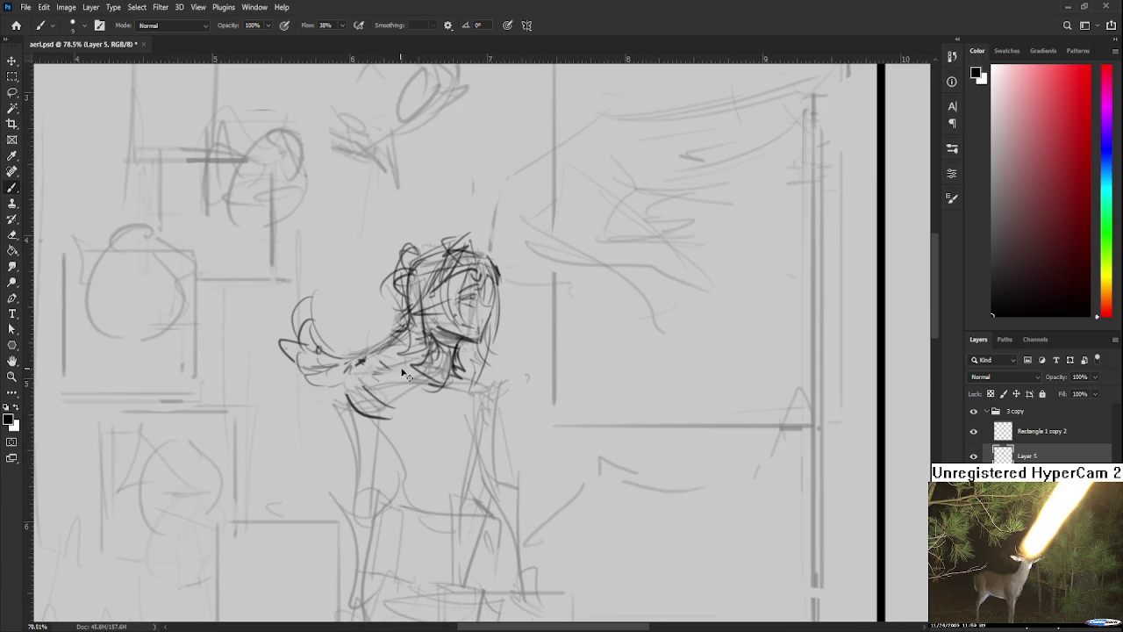
- Sketch the neck, chin and a V-neck collar with shoulder lines
mouse_move(427, 361)
mouse_down()
mouse_move(365, 365)
mouse_move(410, 391)
mouse_move(485, 401)
mouse_move(447, 401)
mouse_move(446, 369)
mouse_up()
mouse_move(385, 349)
mouse_down()
mouse_move(384, 367)
mouse_move(342, 370)
mouse_up()
mouse_move(368, 348)
mouse_down()
mouse_move(410, 331)
mouse_move(448, 457)
mouse_up()
key(ctrl+z)
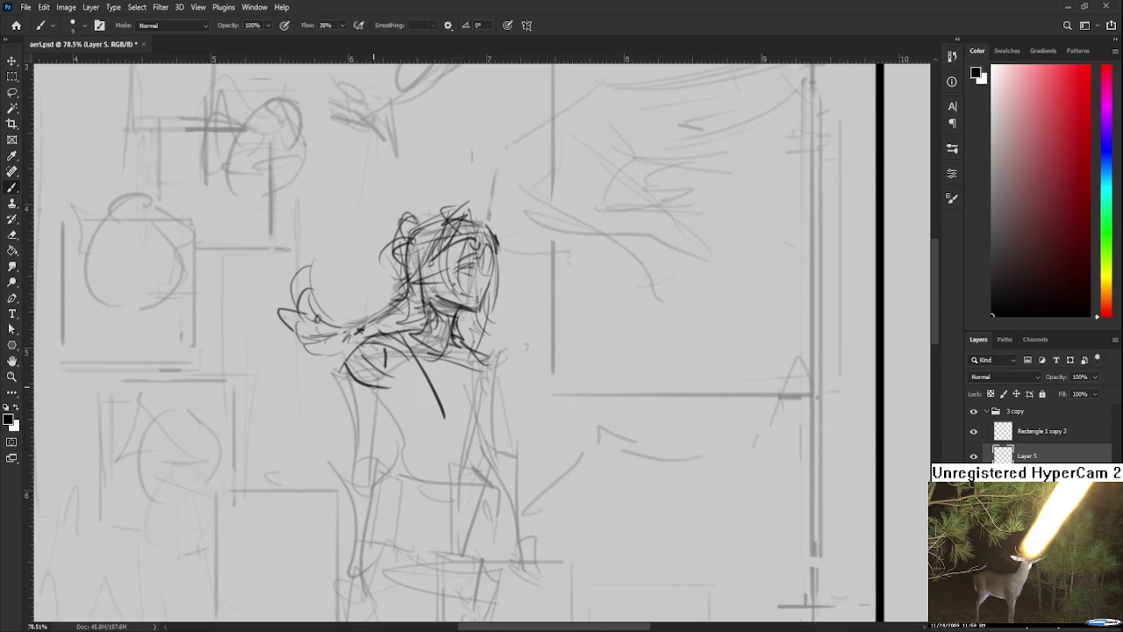
drag(389, 335, 454, 424)
drag(349, 356, 429, 428)
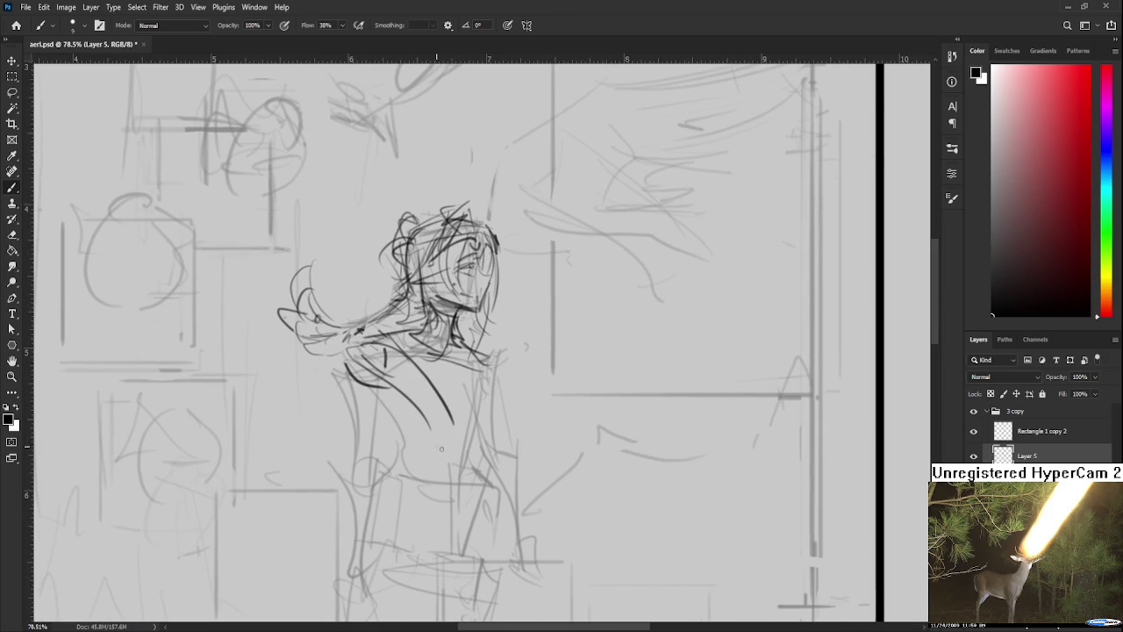
drag(485, 363, 450, 425)
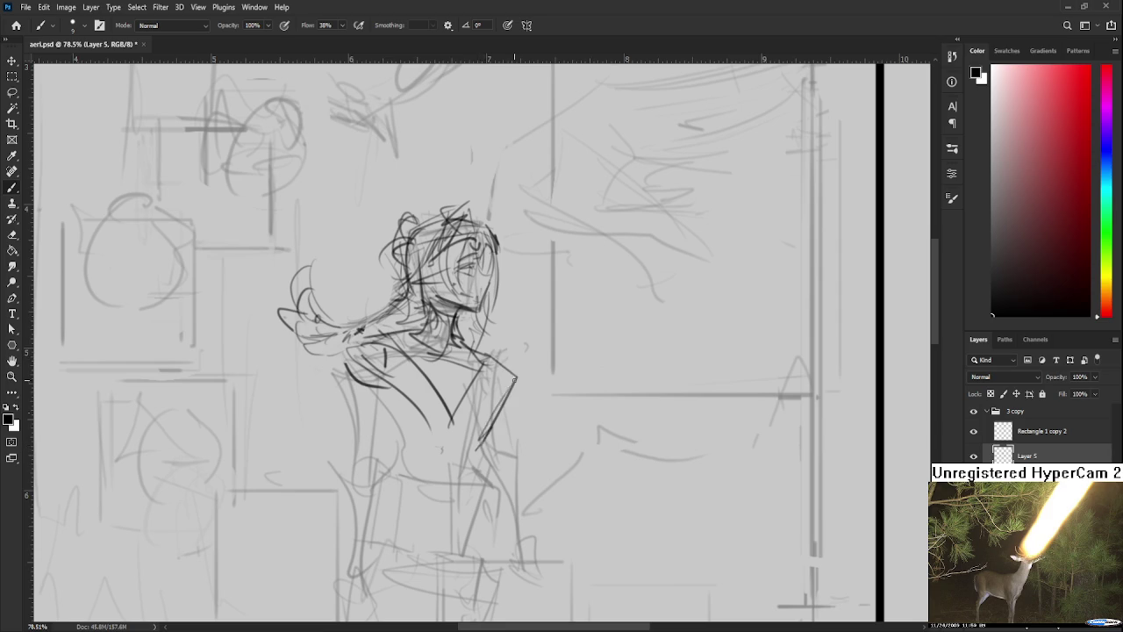
drag(517, 368, 472, 443)
mouse_move(480, 346)
mouse_down()
mouse_move(511, 372)
mouse_move(445, 410)
mouse_up()
- Add jacket diagonals on the torso's left and right sides
drag(474, 376, 516, 282)
drag(431, 292, 373, 331)
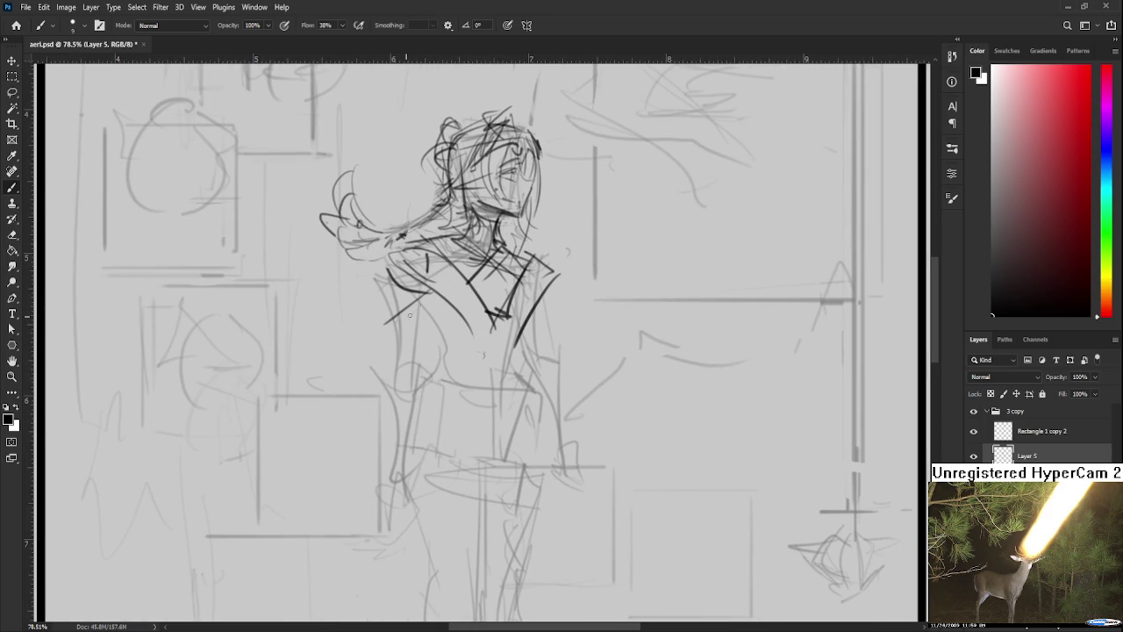
mouse_move(531, 301)
mouse_down()
mouse_move(569, 356)
mouse_move(558, 368)
mouse_up()
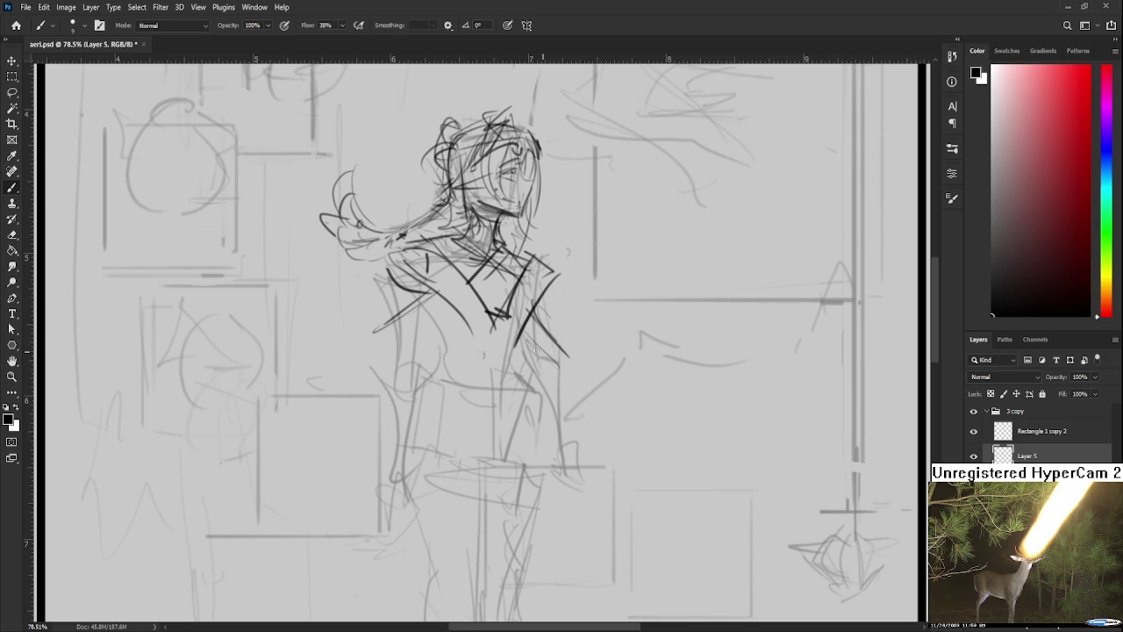
mouse_move(435, 290)
mouse_down()
mouse_move(383, 331)
mouse_move(383, 359)
mouse_up()
- Add a faint stroke on the left shoulder and a line along the figure's left leg
scroll(413, 324, down, 3)
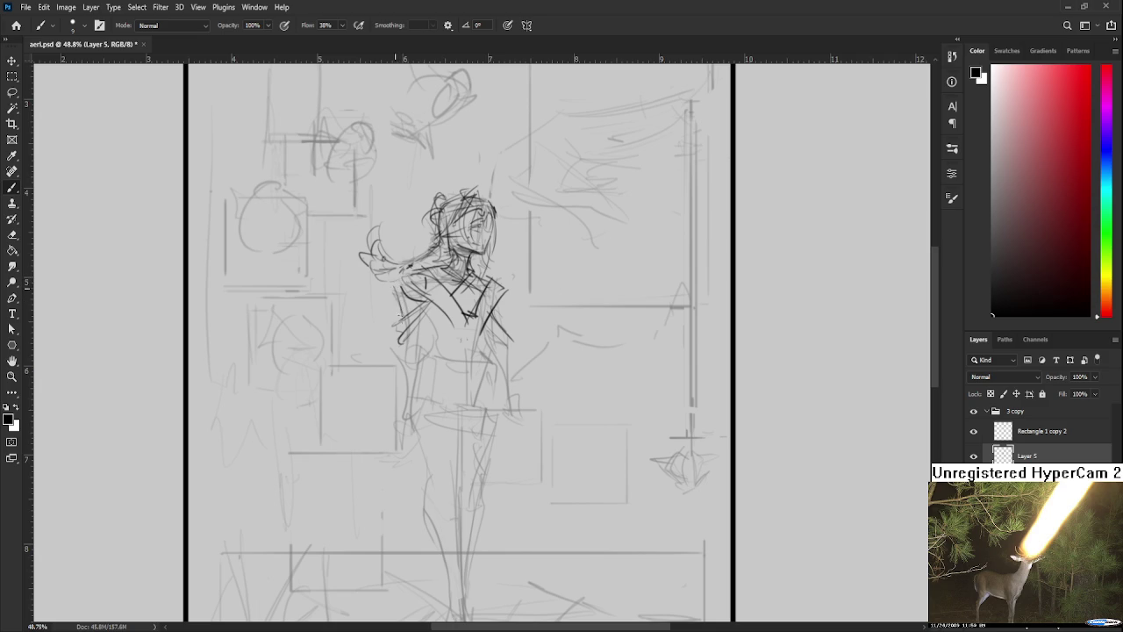
mouse_move(407, 286)
mouse_down()
mouse_move(400, 309)
mouse_move(383, 315)
mouse_up()
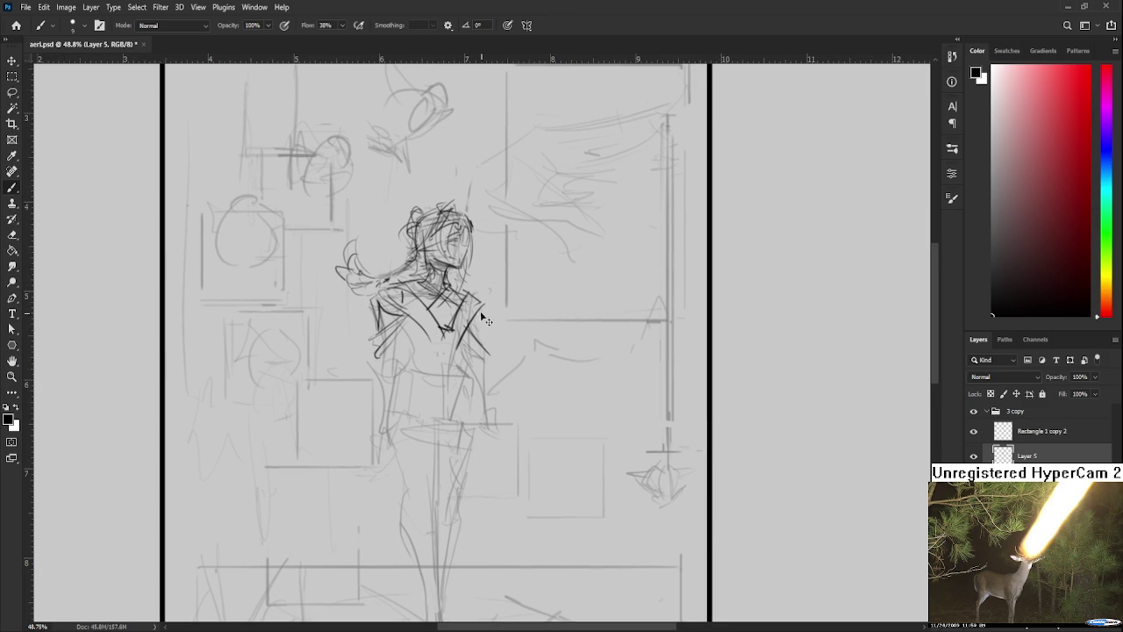
mouse_move(490, 352)
mouse_down()
mouse_move(473, 399)
mouse_move(468, 362)
mouse_up()
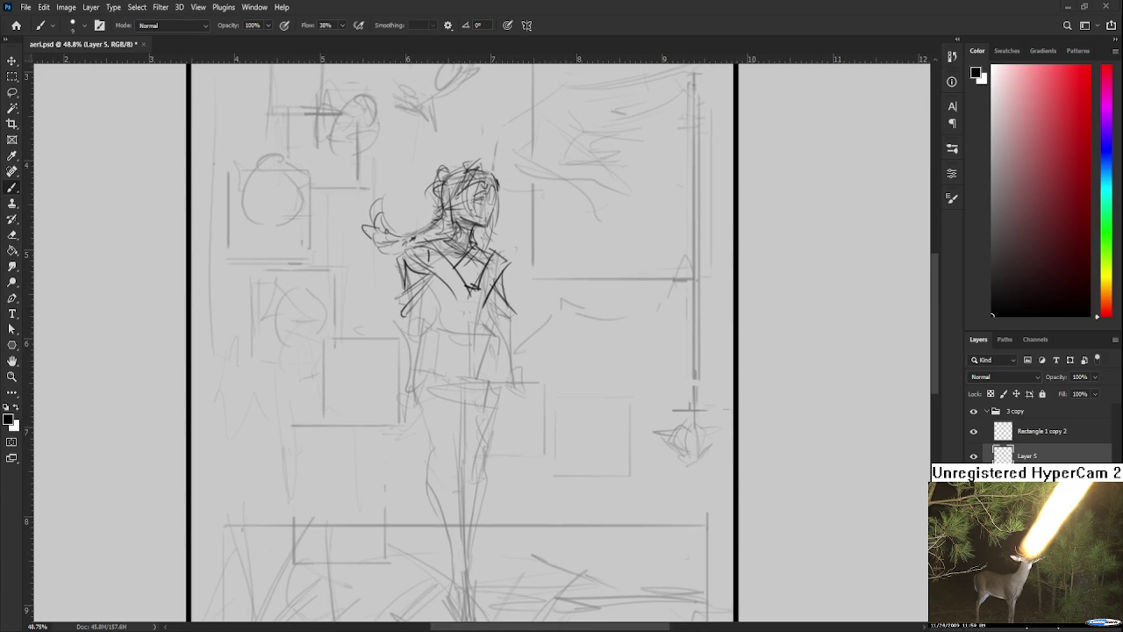
drag(490, 305, 459, 388)
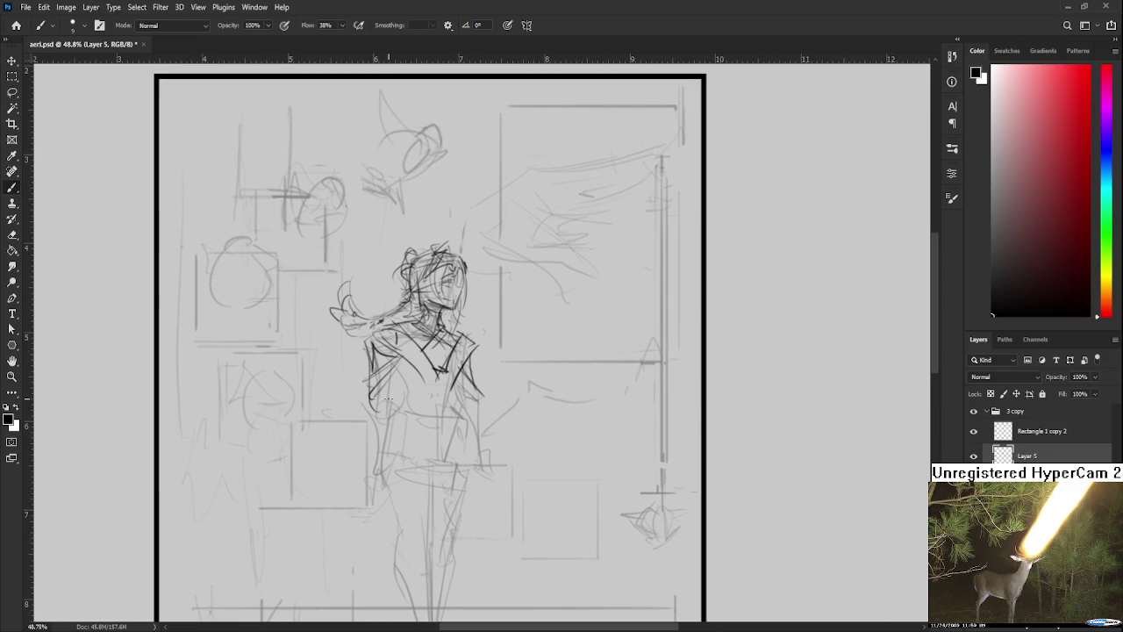
mouse_move(391, 402)
mouse_down()
mouse_move(395, 362)
mouse_move(376, 468)
mouse_up()
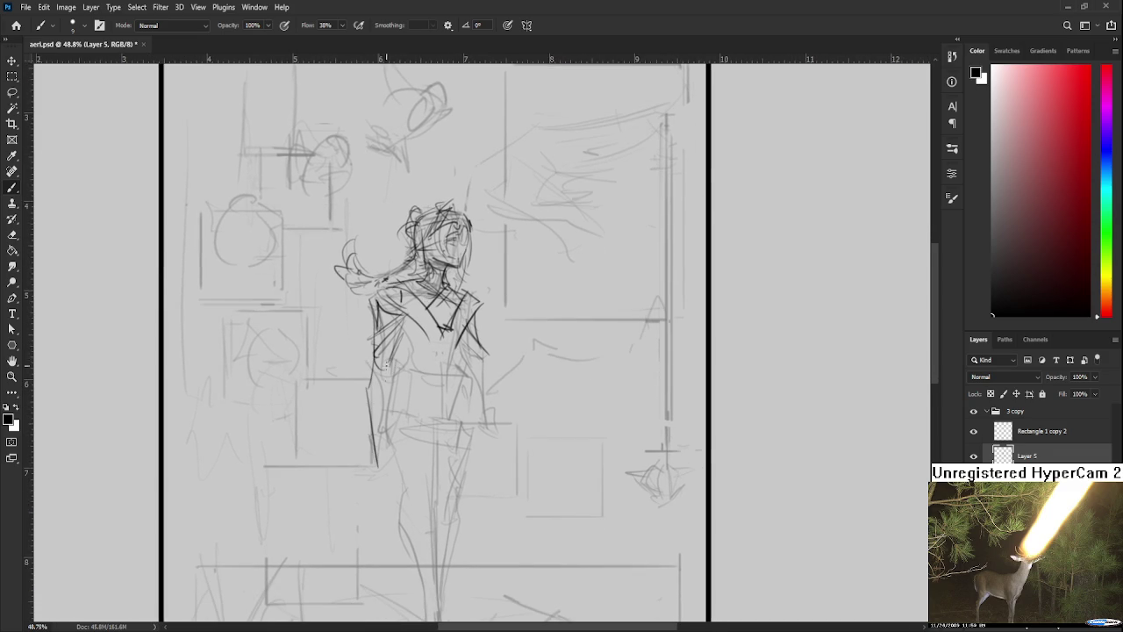
mouse_move(389, 381)
mouse_down()
mouse_move(382, 469)
mouse_move(397, 439)
mouse_move(377, 454)
mouse_up()
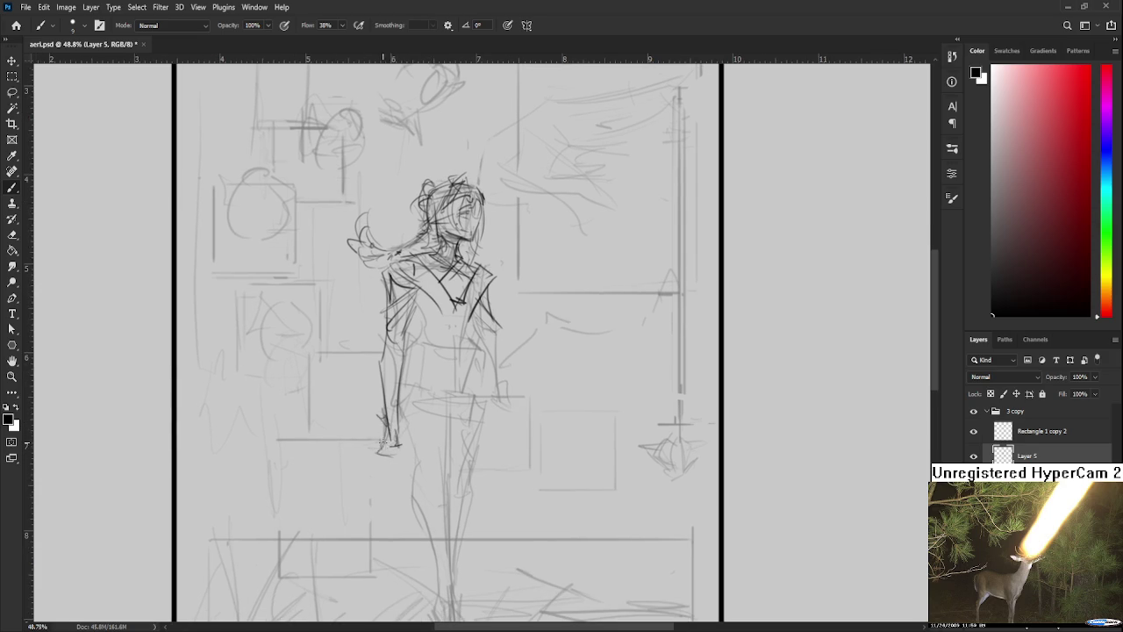
drag(392, 409, 387, 456)
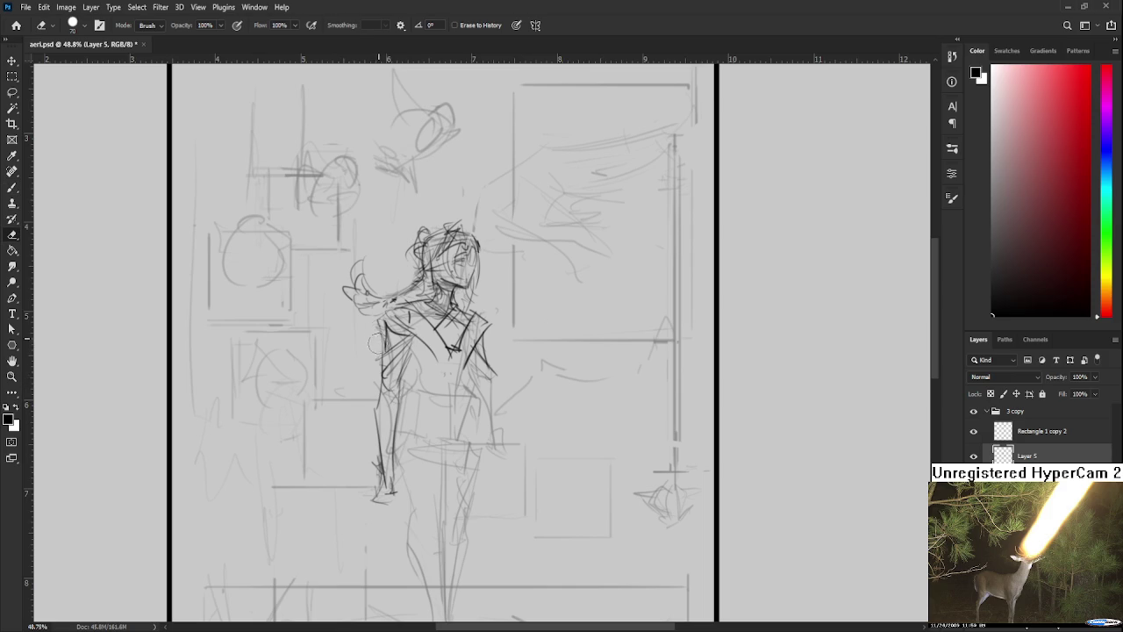
- Darken the torso edge and sketch chest and arm strokes, undoing misplaced ones
mouse_move(391, 322)
mouse_down()
mouse_move(386, 363)
mouse_move(373, 292)
mouse_move(443, 340)
mouse_up()
drag(474, 279, 445, 344)
mouse_move(404, 304)
mouse_down()
mouse_move(404, 421)
mouse_move(393, 439)
mouse_up()
key(ctrl+z)
key(ctrl+z)
key(ctrl+z)
mouse_move(418, 319)
mouse_down()
mouse_move(360, 477)
mouse_move(423, 333)
mouse_up()
key(ctrl+z)
mouse_move(394, 383)
mouse_down()
mouse_move(463, 344)
mouse_move(409, 379)
mouse_up()
key(ctrl+z)
drag(449, 345, 386, 393)
mouse_move(395, 502)
mouse_down()
mouse_move(392, 404)
mouse_move(428, 387)
mouse_up()
- Sketch the right leg and knee, then darken the torso's right edge and right hip
mouse_move(468, 299)
mouse_down()
mouse_move(418, 340)
mouse_move(463, 393)
mouse_up()
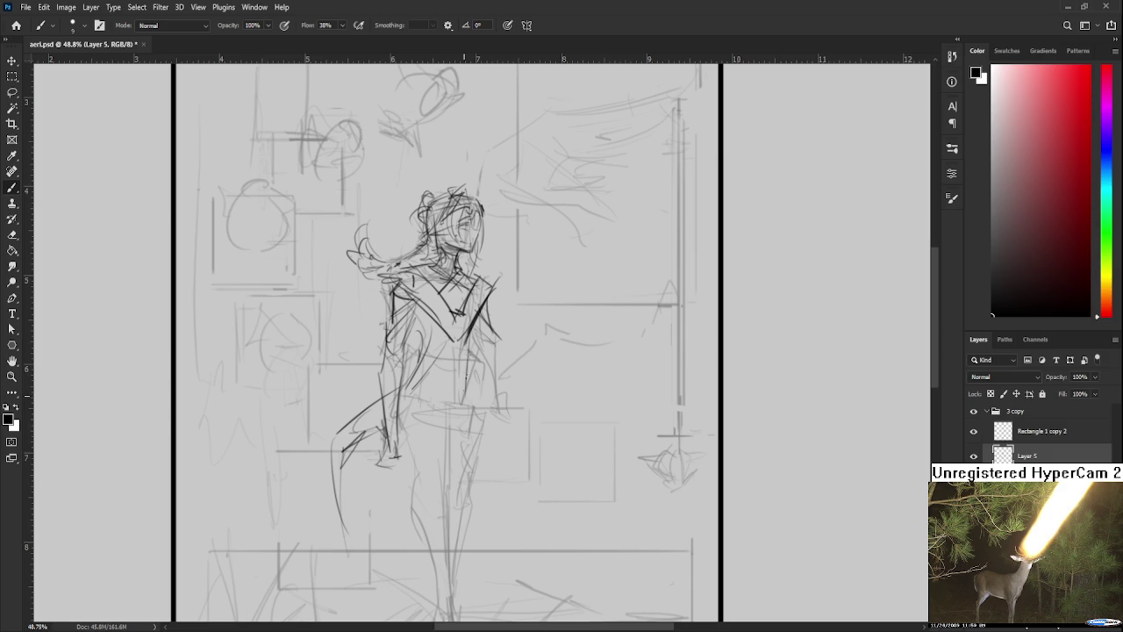
drag(468, 351, 466, 419)
drag(465, 379, 449, 433)
mouse_move(468, 329)
mouse_down()
mouse_move(470, 469)
mouse_move(448, 470)
mouse_move(473, 482)
mouse_move(456, 514)
mouse_move(468, 518)
mouse_move(447, 370)
mouse_move(428, 382)
mouse_move(468, 386)
mouse_up()
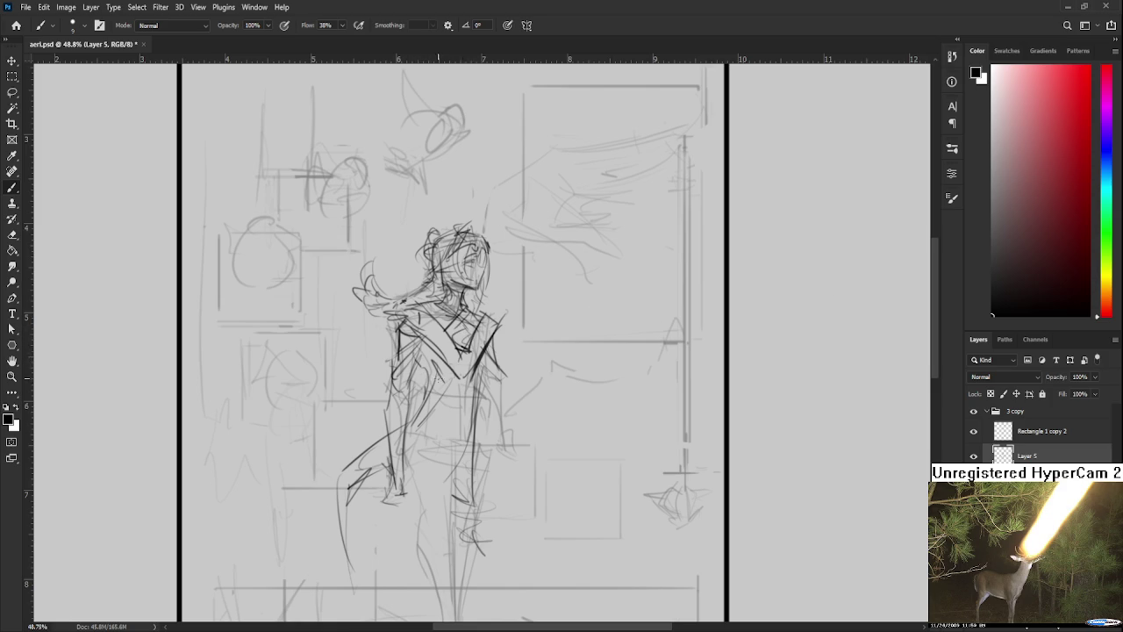
mouse_move(442, 392)
mouse_down()
mouse_move(489, 347)
mouse_move(447, 351)
mouse_up()
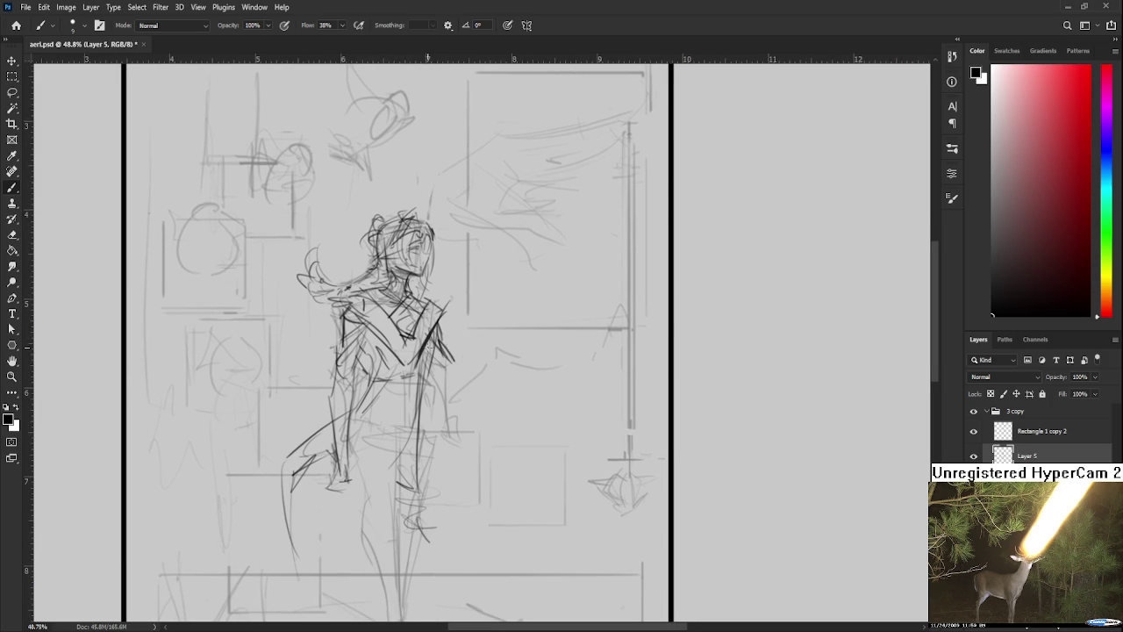
mouse_move(440, 321)
mouse_down()
mouse_move(454, 361)
mouse_move(428, 362)
mouse_move(456, 441)
mouse_up()
mouse_move(435, 368)
mouse_down()
mouse_move(432, 393)
mouse_move(468, 461)
mouse_move(486, 458)
mouse_up()
scroll(486, 421, down, 2)
- Draw the skirt's hem line across the hips and sketch its right side
scroll(486, 392, down, 2)
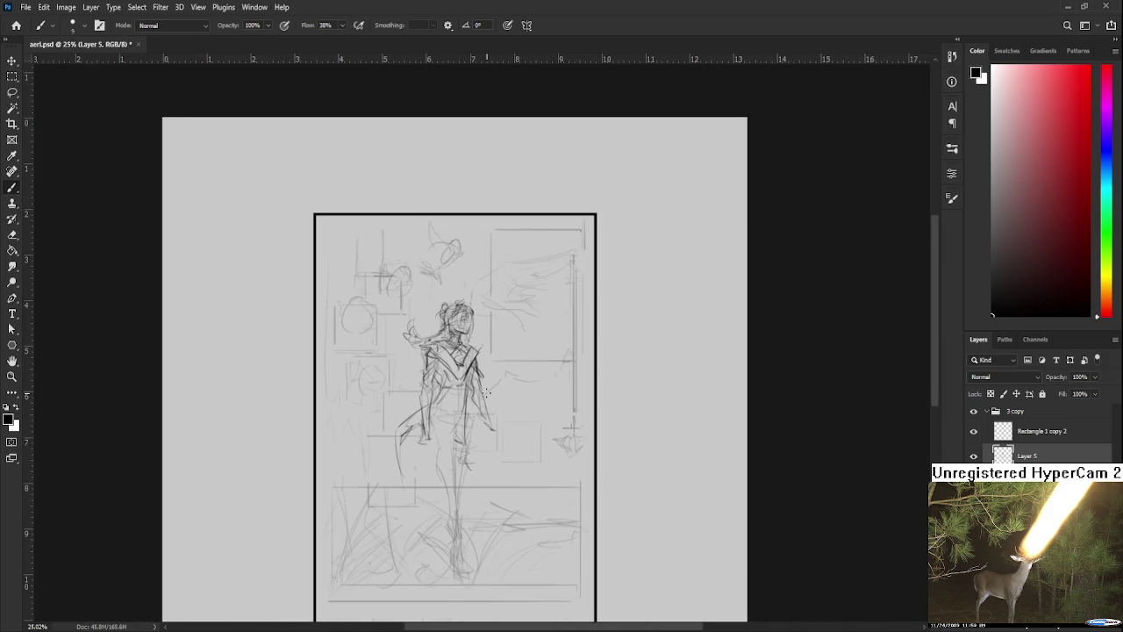
scroll(485, 392, up, 1)
scroll(479, 384, up, 1)
drag(419, 432, 427, 365)
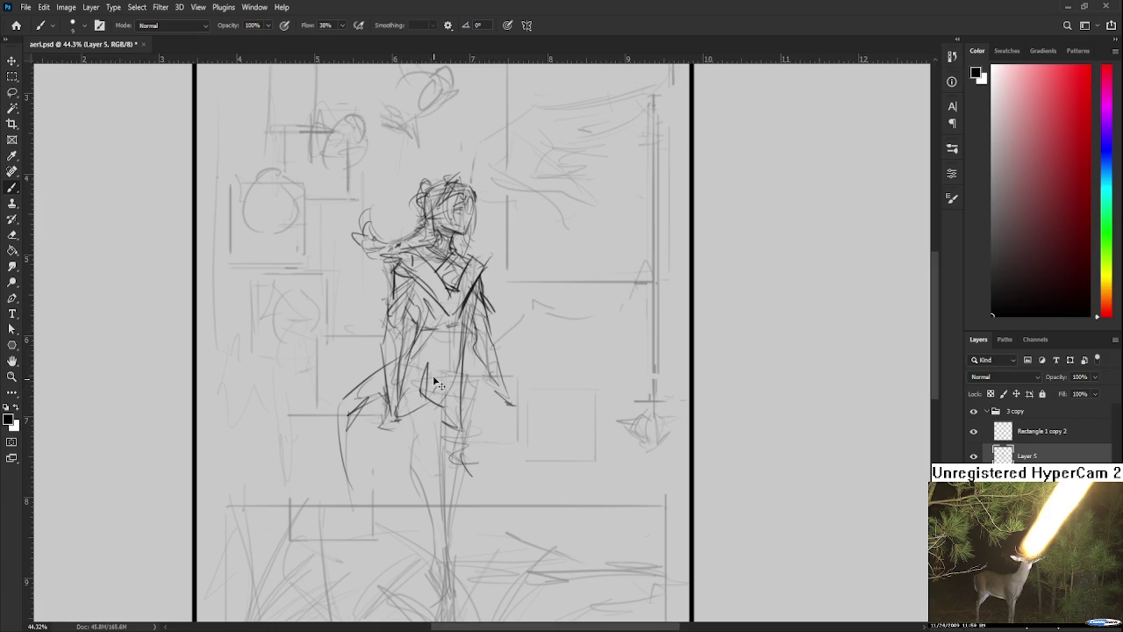
drag(412, 414, 466, 412)
drag(450, 317, 447, 407)
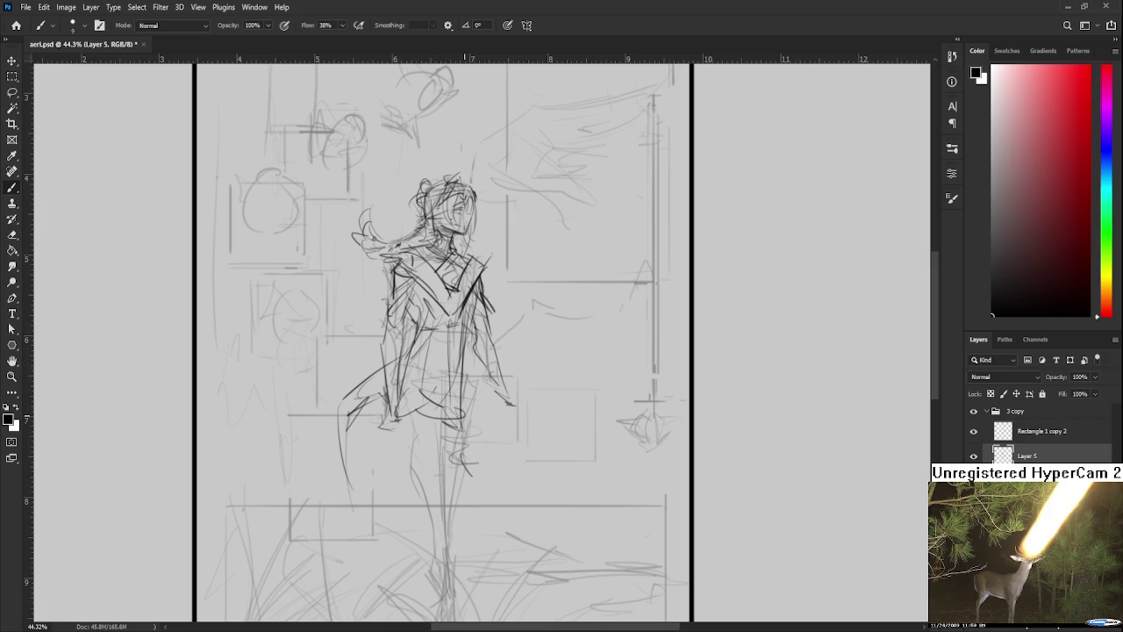
drag(462, 360, 475, 410)
mouse_move(478, 326)
mouse_down()
mouse_move(508, 419)
mouse_move(464, 426)
mouse_up()
- Extend the right hem and add curved hem strokes at the skirt's lower-left edge
mouse_move(463, 432)
mouse_down()
mouse_move(494, 429)
mouse_move(474, 426)
mouse_move(484, 421)
mouse_up()
drag(439, 351, 458, 321)
mouse_move(474, 388)
mouse_down()
mouse_move(503, 409)
mouse_move(495, 401)
mouse_up()
key(ctrl+z)
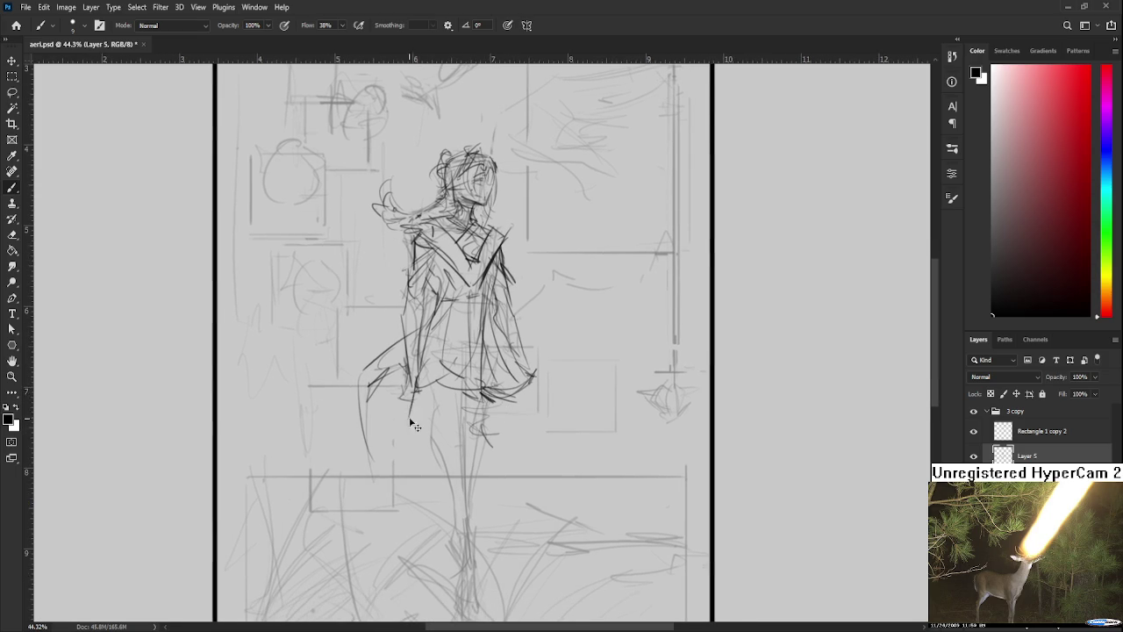
mouse_move(412, 404)
mouse_down()
mouse_move(479, 421)
mouse_move(524, 403)
mouse_up()
key(ctrl+z)
key(ctrl+z)
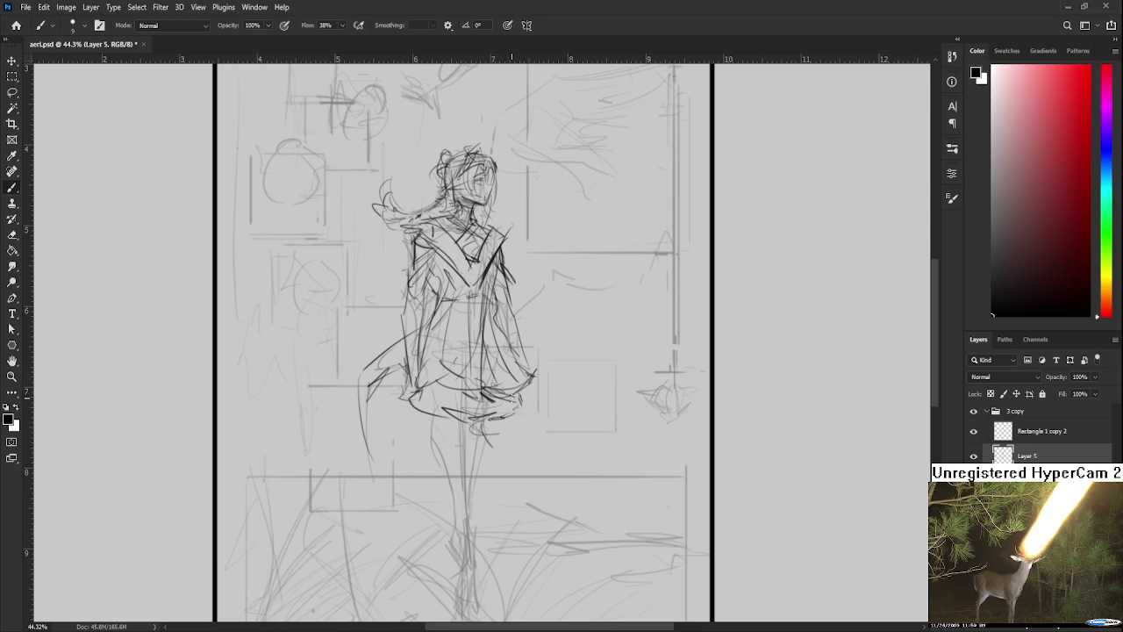
scroll(511, 405, left, 2)
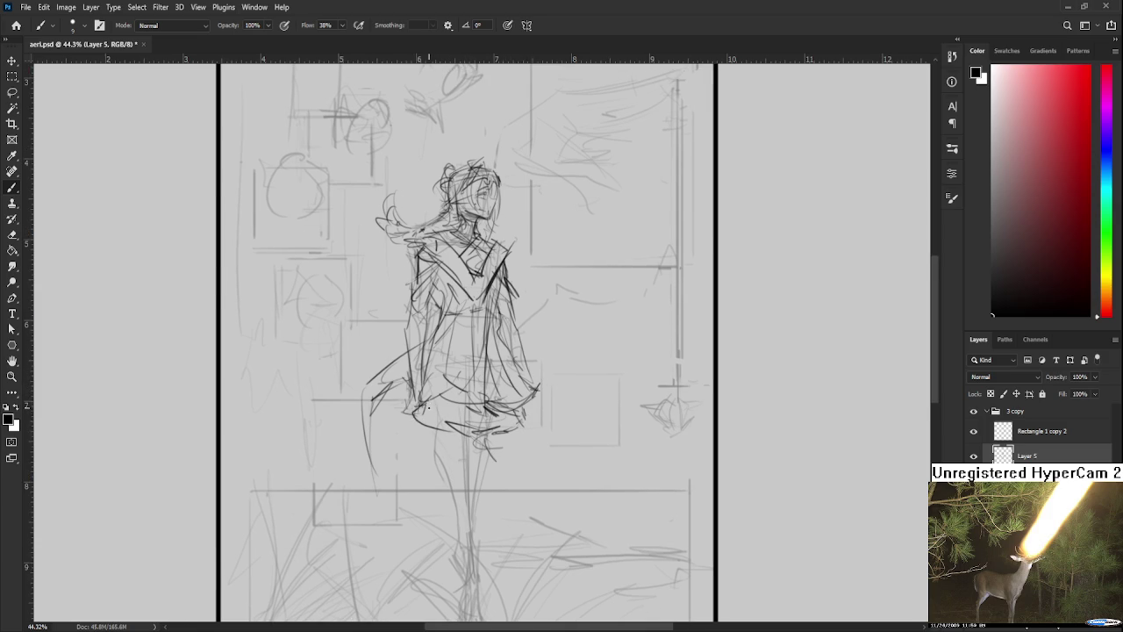
mouse_move(417, 390)
mouse_down()
mouse_move(412, 406)
mouse_move(425, 409)
mouse_up()
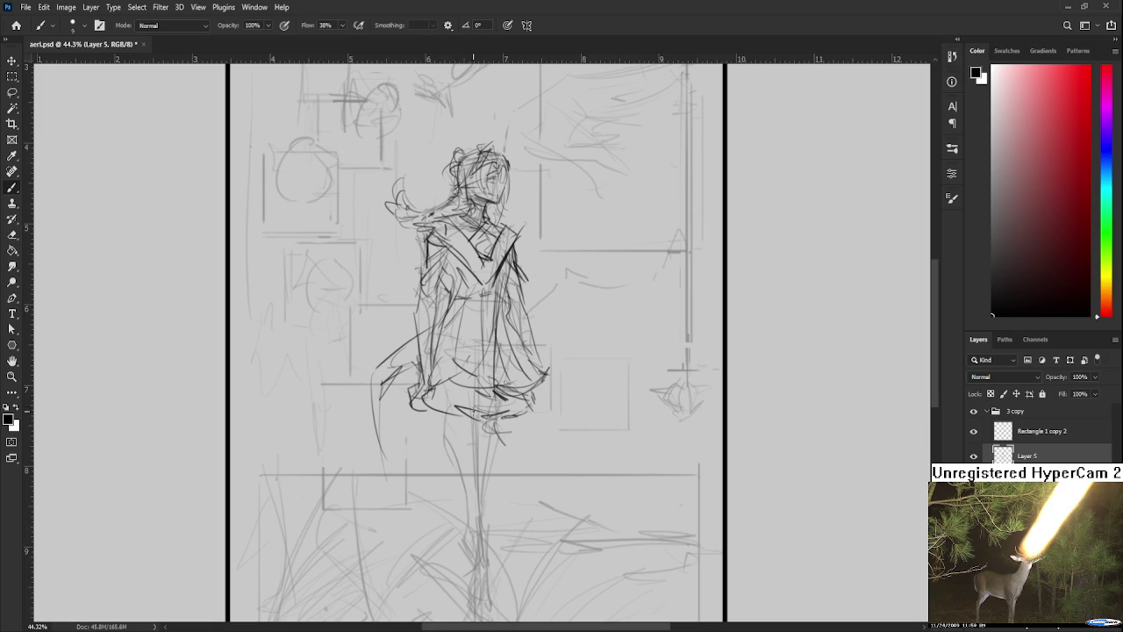
drag(448, 443, 433, 436)
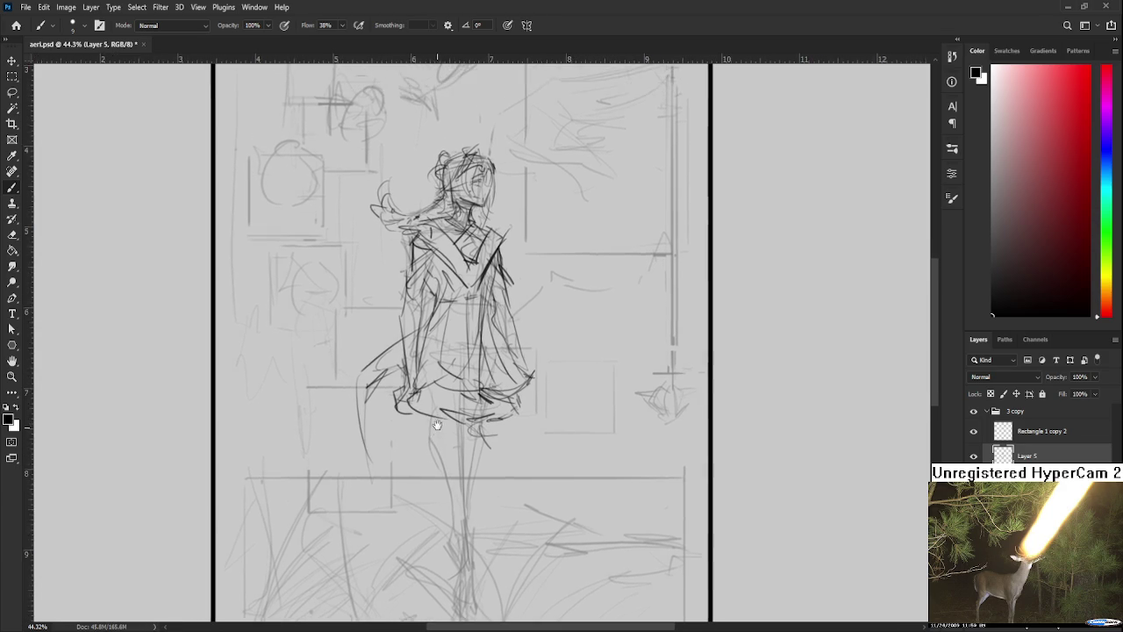
- Lasso the skirt and nudge it slightly up toward the waist with Free Transform
key(l)
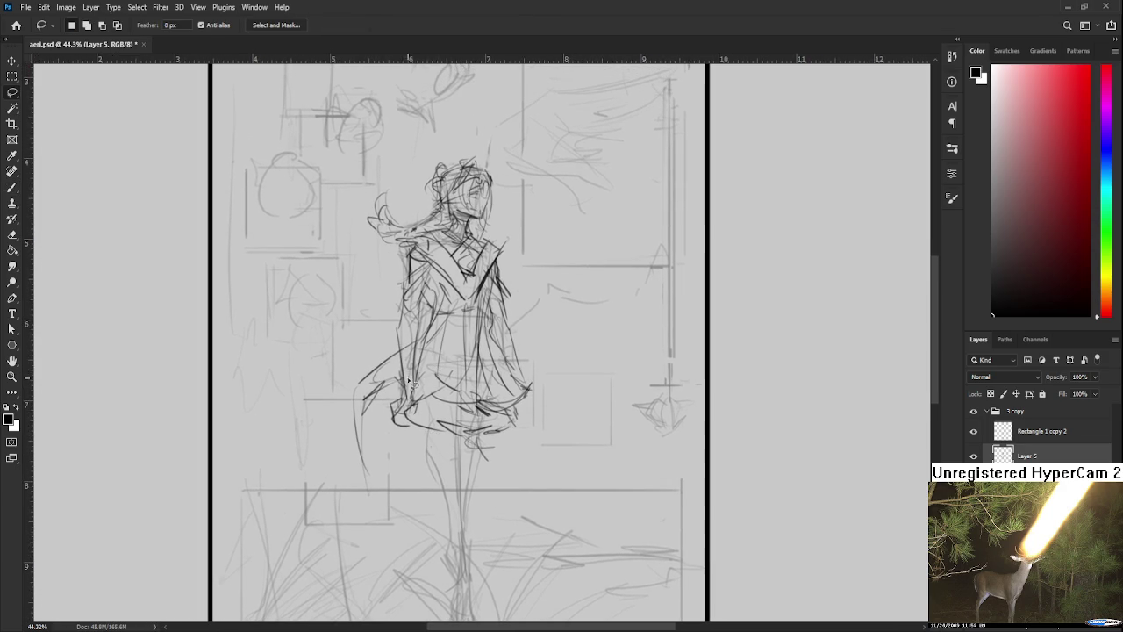
drag(526, 377, 419, 358)
key(ctrl+t)
drag(471, 403, 472, 390)
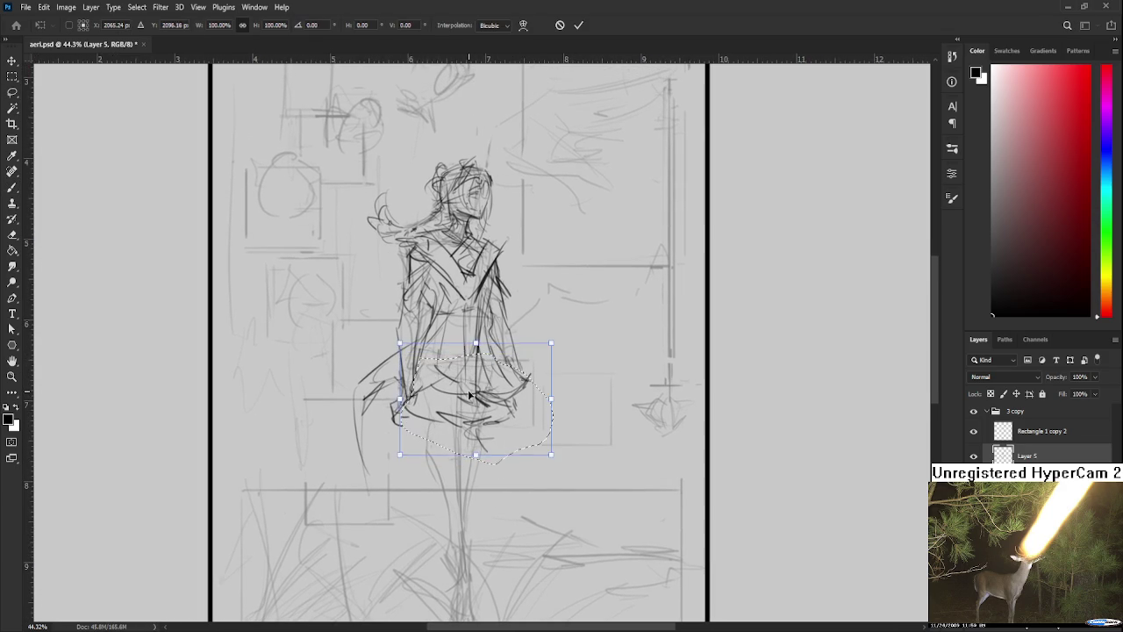
key(Return)
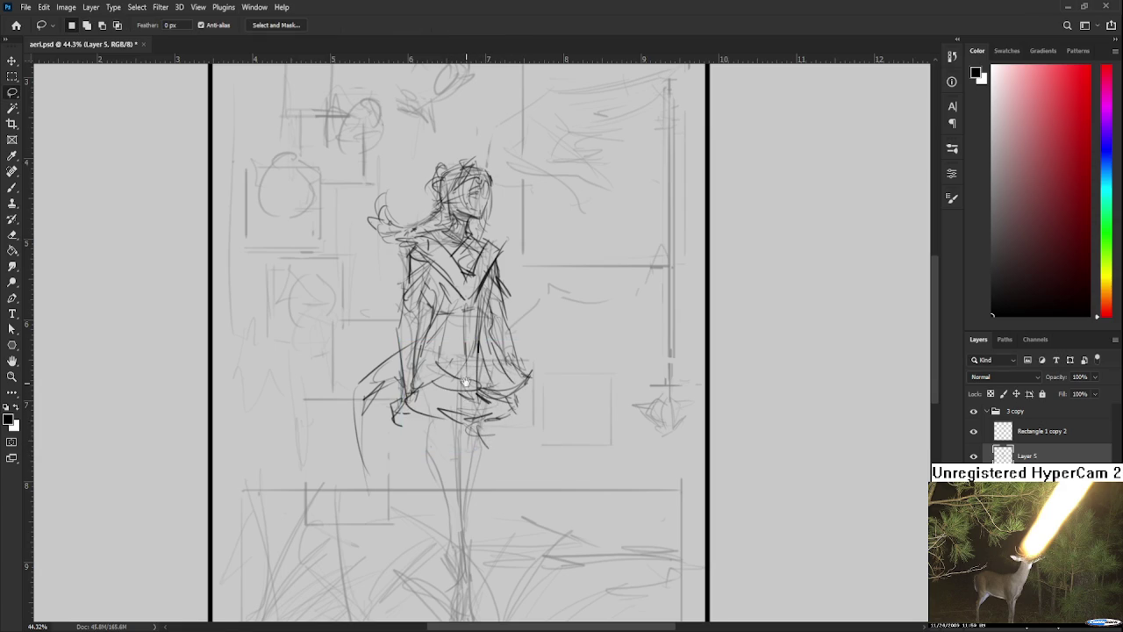
drag(455, 424, 462, 497)
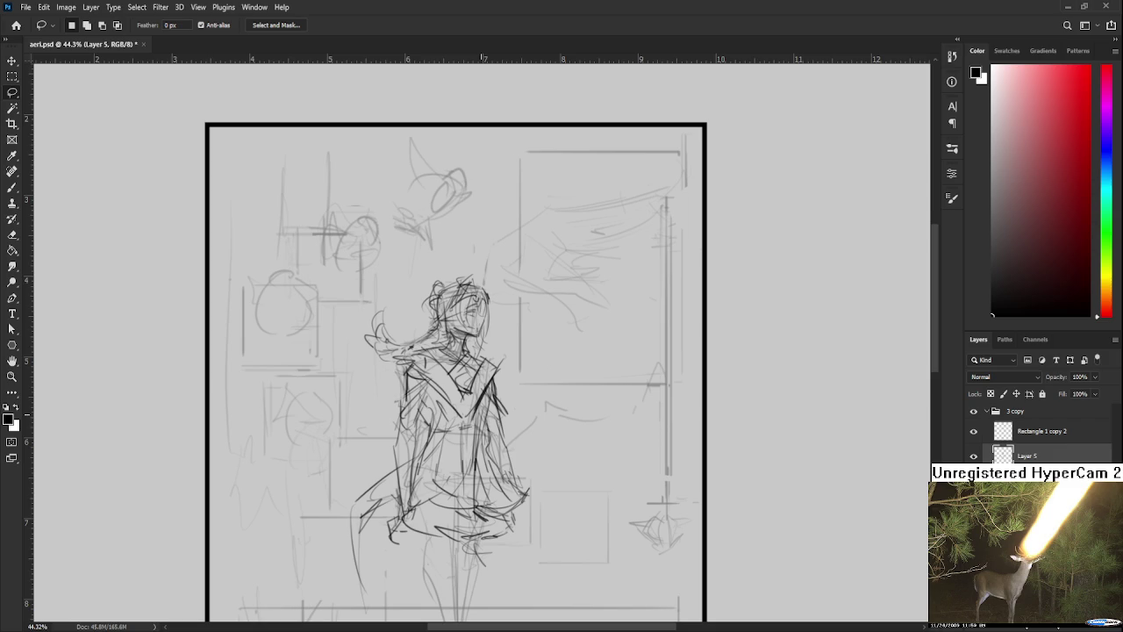
scroll(529, 484, down, 2)
key(b)
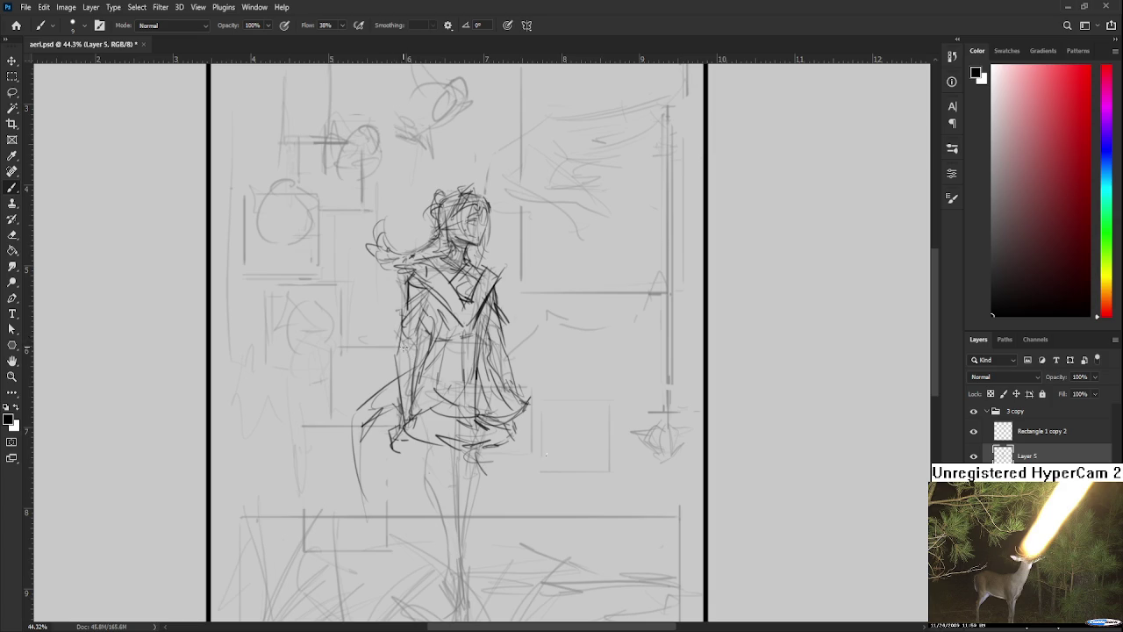
- Redraw the skirt's left edge as long diagonals and sketch the lower hem
key(l)
key(b)
key(l)
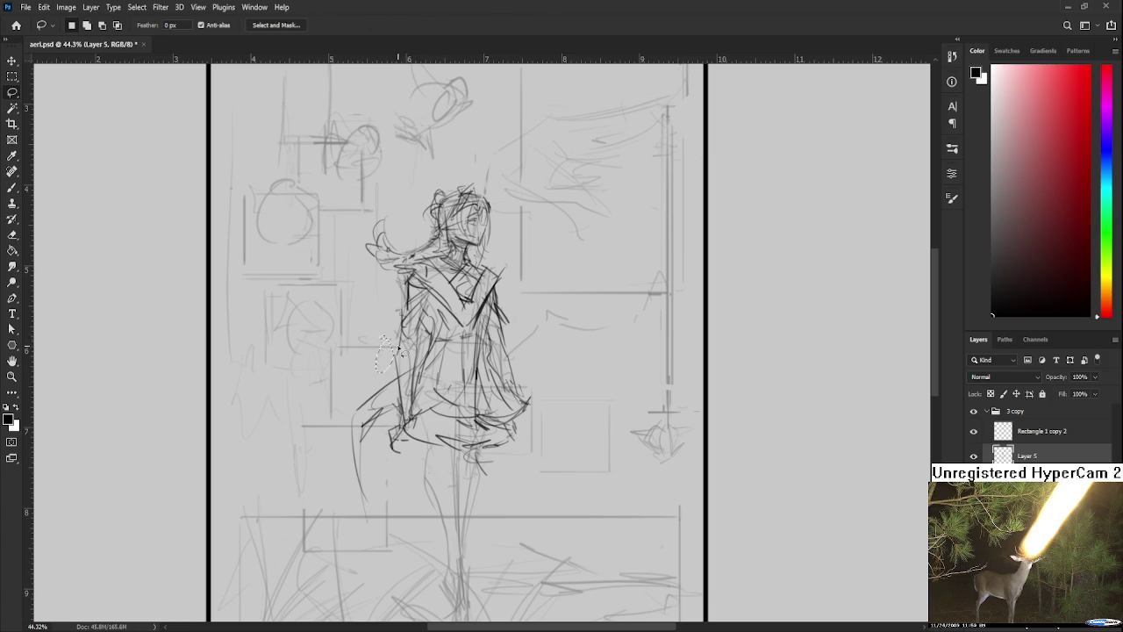
key(b)
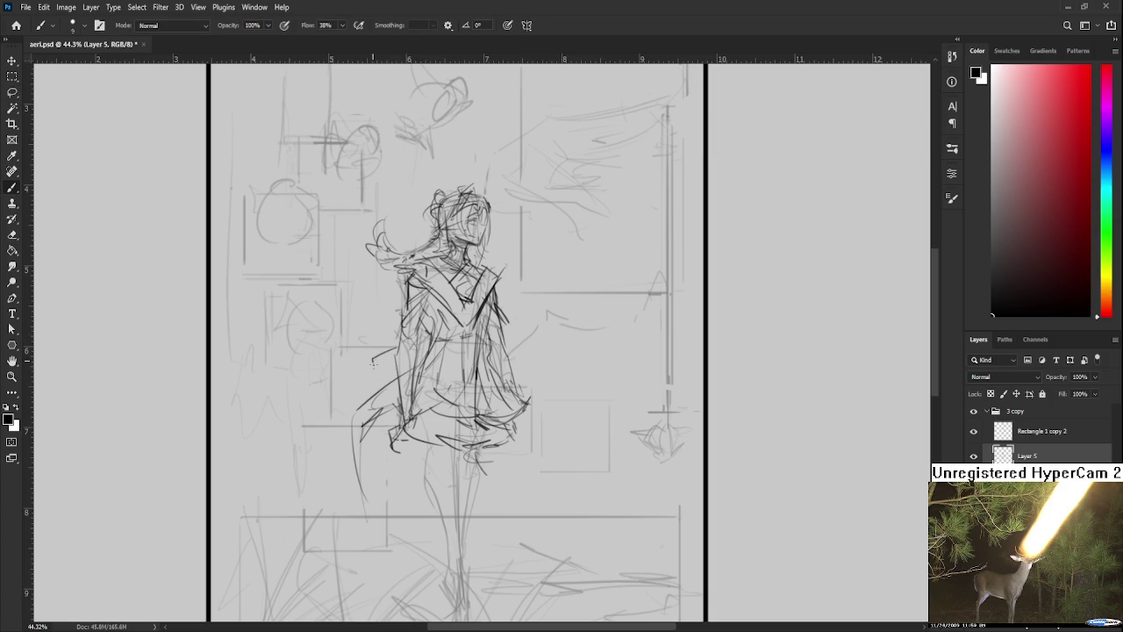
mouse_move(392, 351)
mouse_down()
mouse_move(372, 385)
mouse_move(368, 352)
mouse_move(391, 394)
mouse_up()
key(ctrl+z)
drag(396, 340, 357, 395)
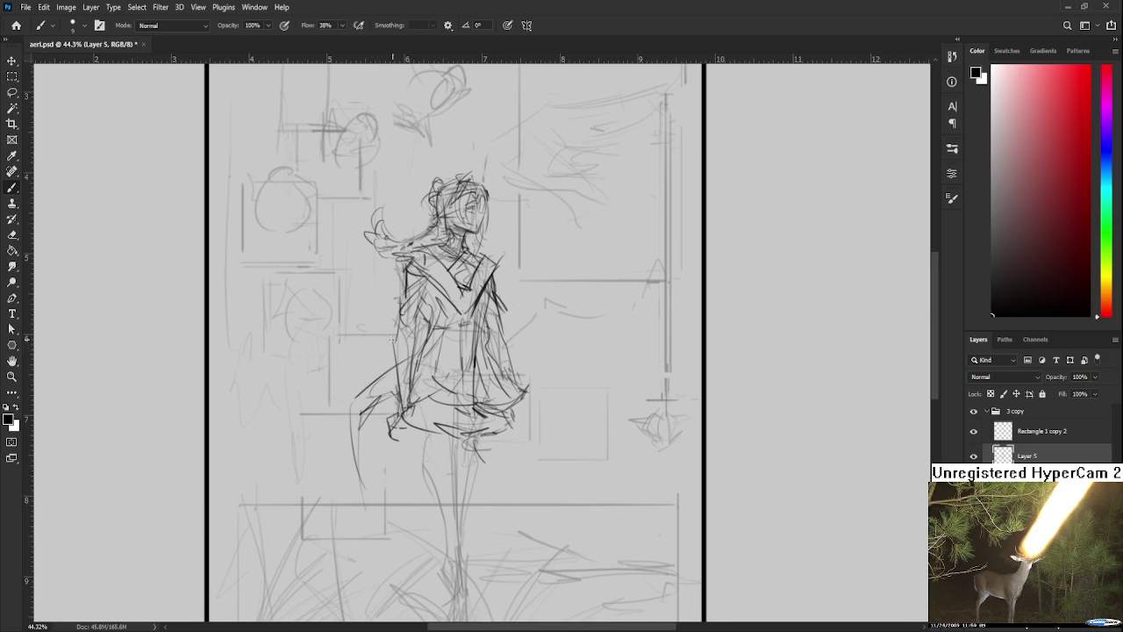
mouse_move(393, 331)
mouse_down()
mouse_move(352, 390)
mouse_move(364, 438)
mouse_up()
key(ctrl+z)
mouse_move(395, 403)
mouse_down()
mouse_move(371, 423)
mouse_move(467, 436)
mouse_move(509, 419)
mouse_move(467, 456)
mouse_up()
drag(488, 438, 478, 457)
drag(478, 456, 499, 478)
- Lasso the head and torso and scale them down to about 90%
key(l)
mouse_move(377, 379)
mouse_down()
mouse_move(410, 245)
mouse_move(551, 376)
mouse_move(404, 394)
mouse_up()
key(ctrl+t)
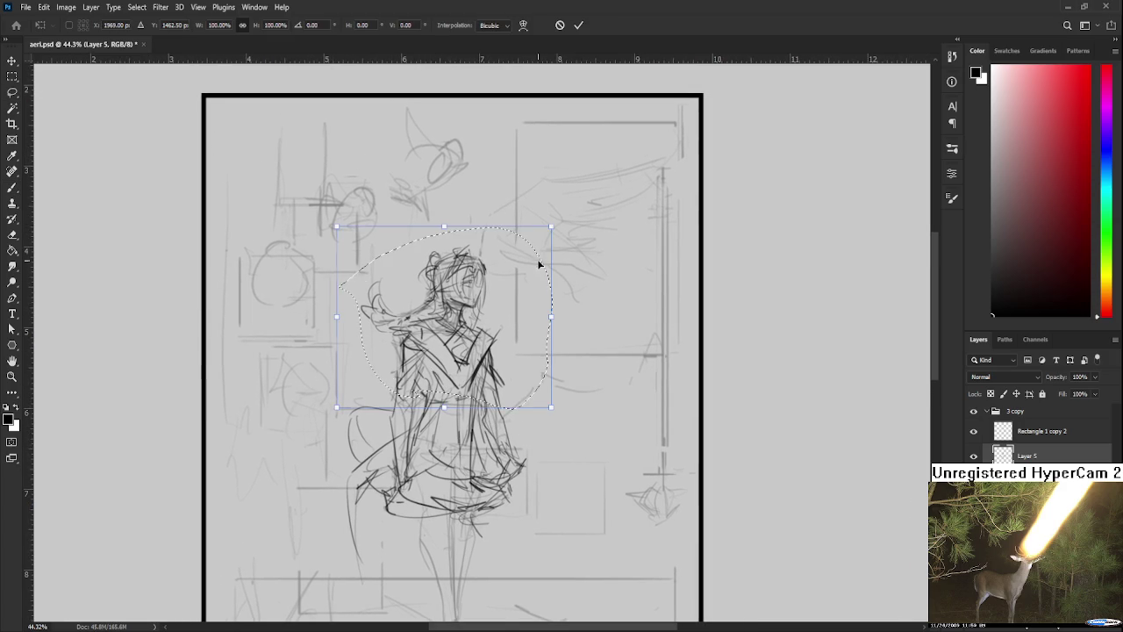
drag(551, 226, 538, 244)
key(Return)
key(ctrl+d)
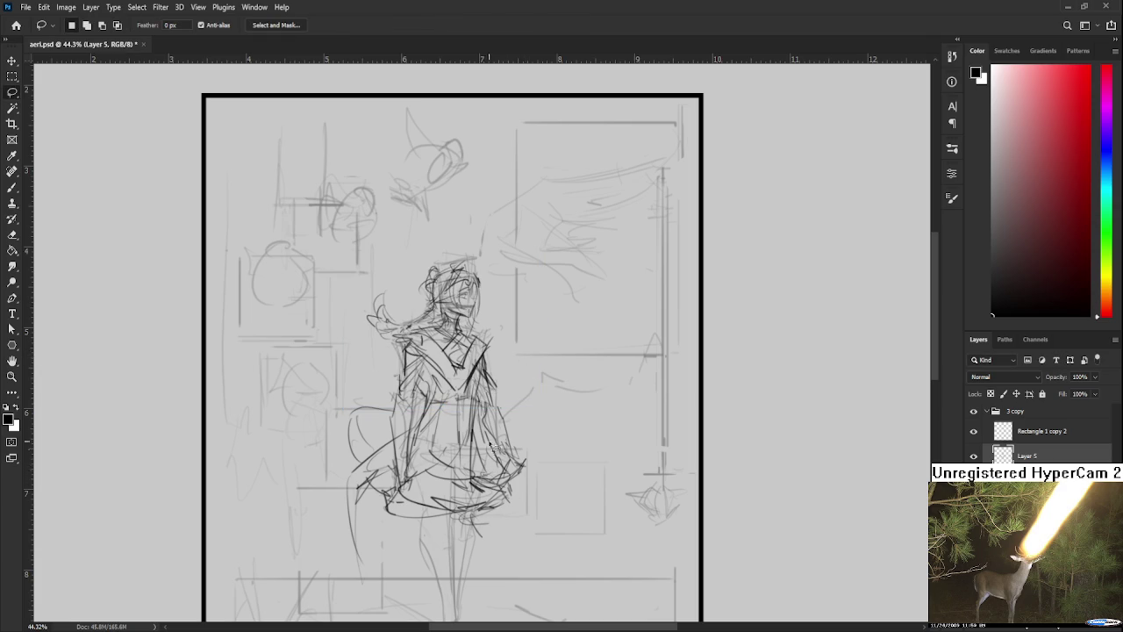
- Erase the faint stray lines near the skirt
mouse_move(489, 451)
mouse_down()
mouse_move(521, 395)
mouse_move(537, 434)
mouse_up()
key(b)
key(e)
drag(399, 355, 372, 394)
key(b)
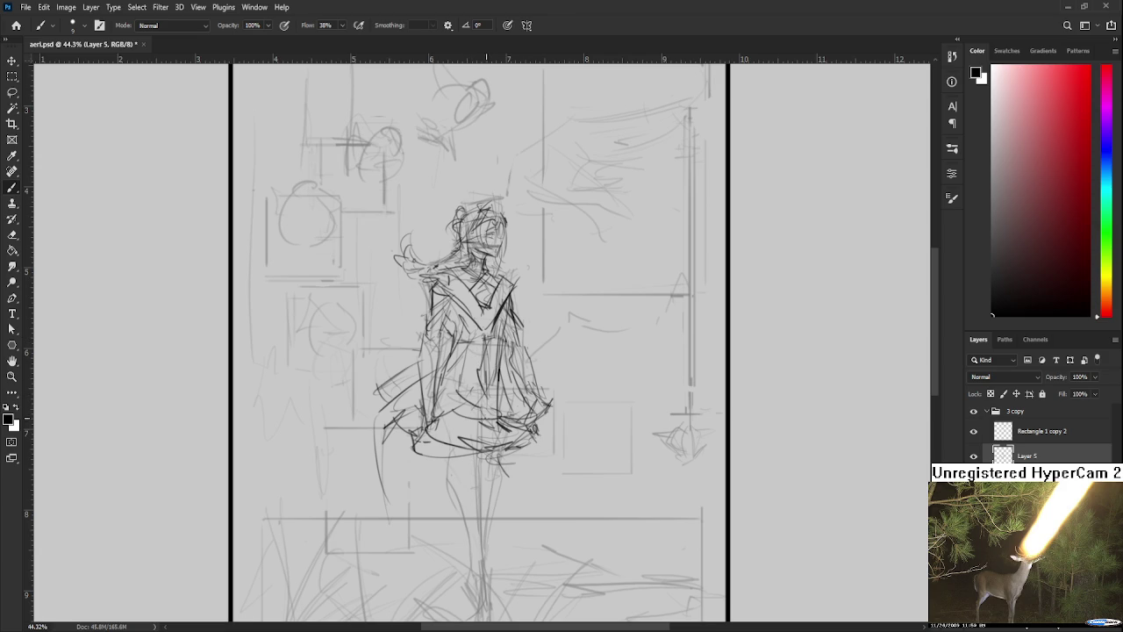
- Draw the front leg down from the skirt and extend it toward the boot
drag(490, 460, 476, 413)
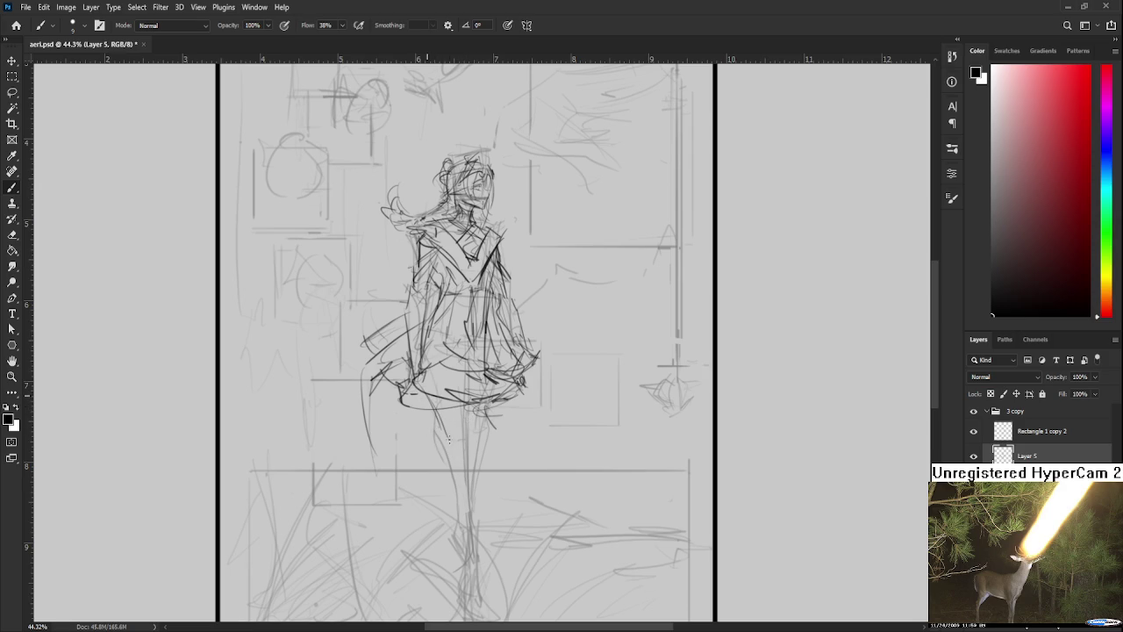
drag(455, 439, 443, 395)
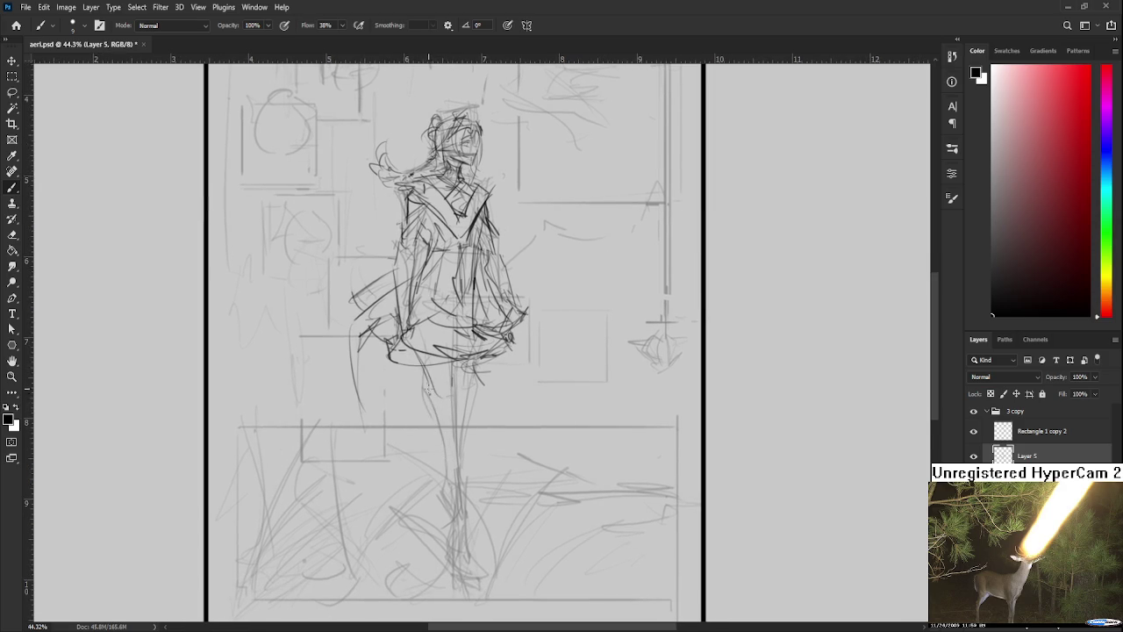
drag(428, 390, 459, 504)
key(ctrl+z)
drag(427, 384, 474, 537)
key(ctrl+z)
mouse_move(454, 434)
mouse_down()
mouse_move(483, 539)
mouse_move(466, 503)
mouse_up()
mouse_move(426, 422)
mouse_down()
mouse_move(456, 463)
mouse_move(426, 451)
mouse_move(455, 466)
mouse_move(456, 497)
mouse_up()
drag(456, 455, 478, 530)
mouse_move(428, 451)
mouse_down()
mouse_move(417, 512)
mouse_move(470, 546)
mouse_up()
drag(465, 333, 465, 424)
key(ctrl+z)
- Sketch the back leg lines and outline the lower leg and boot
drag(465, 357, 458, 478)
drag(464, 377, 455, 479)
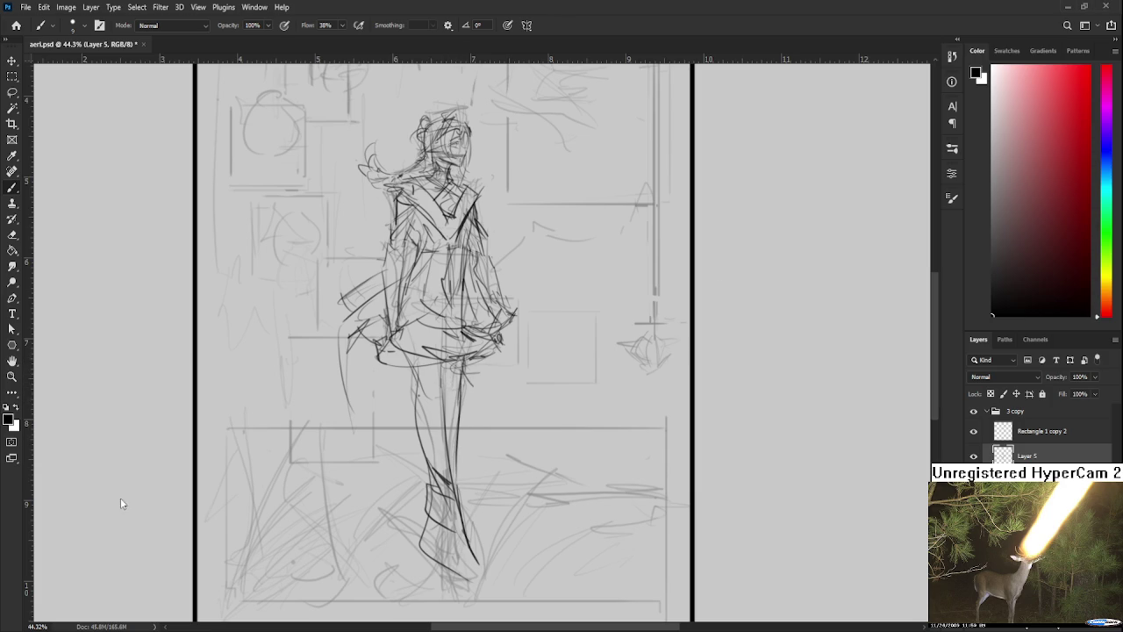
mouse_move(439, 506)
mouse_down()
mouse_move(430, 476)
mouse_move(424, 531)
mouse_move(465, 531)
mouse_move(437, 561)
mouse_move(471, 537)
mouse_up()
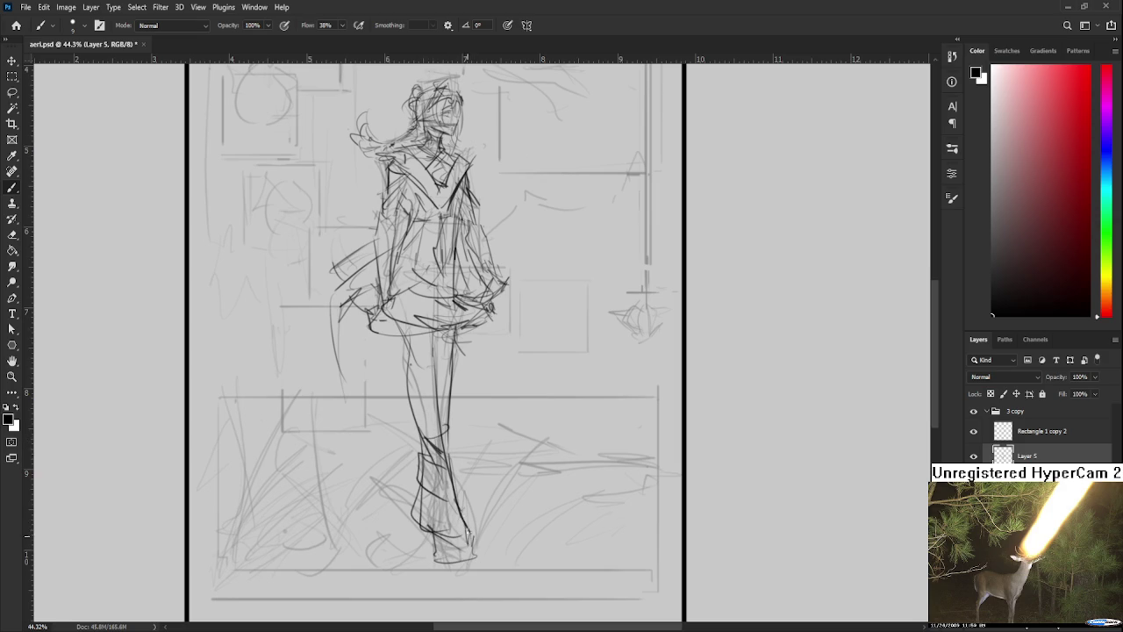
drag(450, 369, 471, 526)
key(ctrl+z)
drag(458, 462, 484, 543)
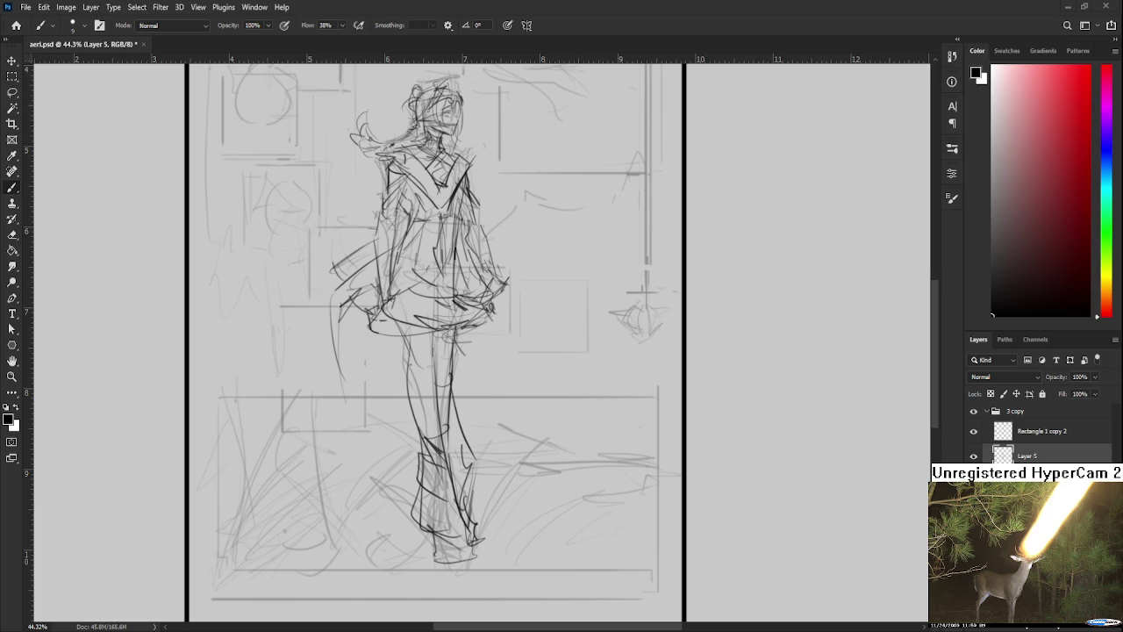
- Shape the boots at the figure's feet and darken the leg strokes
scroll(471, 445, down, 3)
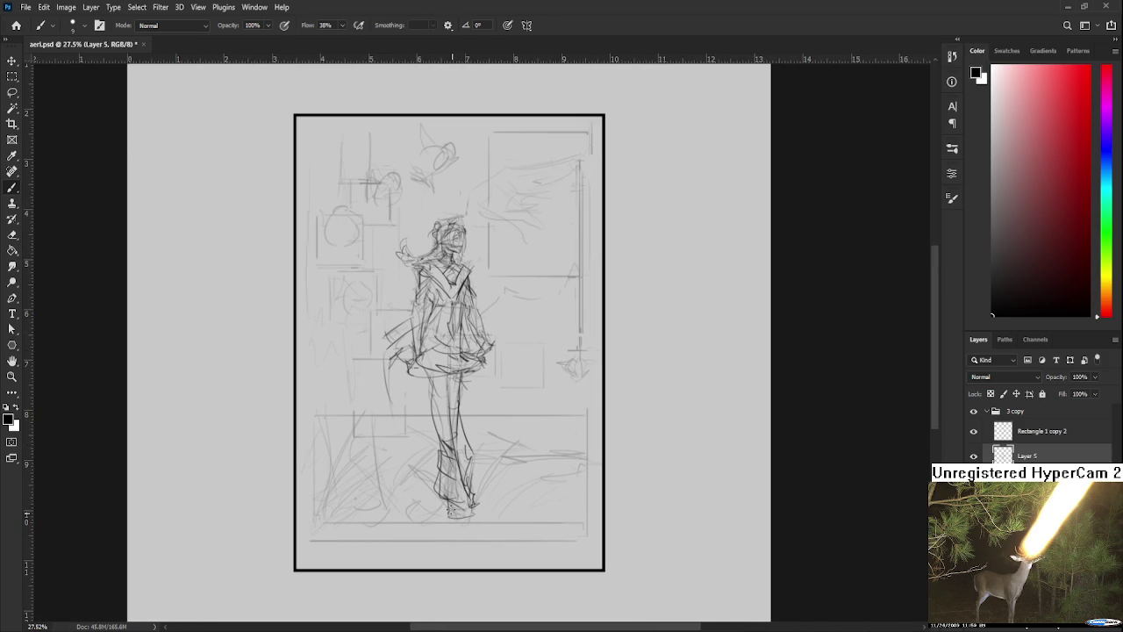
mouse_move(455, 513)
mouse_down()
mouse_move(452, 526)
mouse_move(481, 530)
mouse_up()
drag(470, 492, 471, 509)
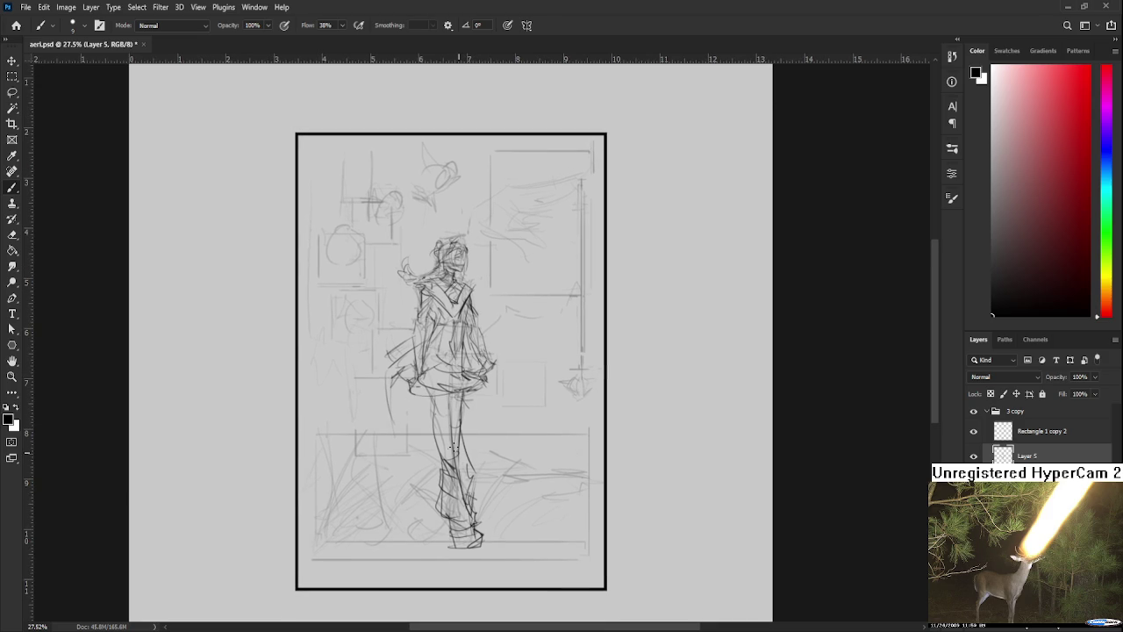
drag(476, 443, 486, 490)
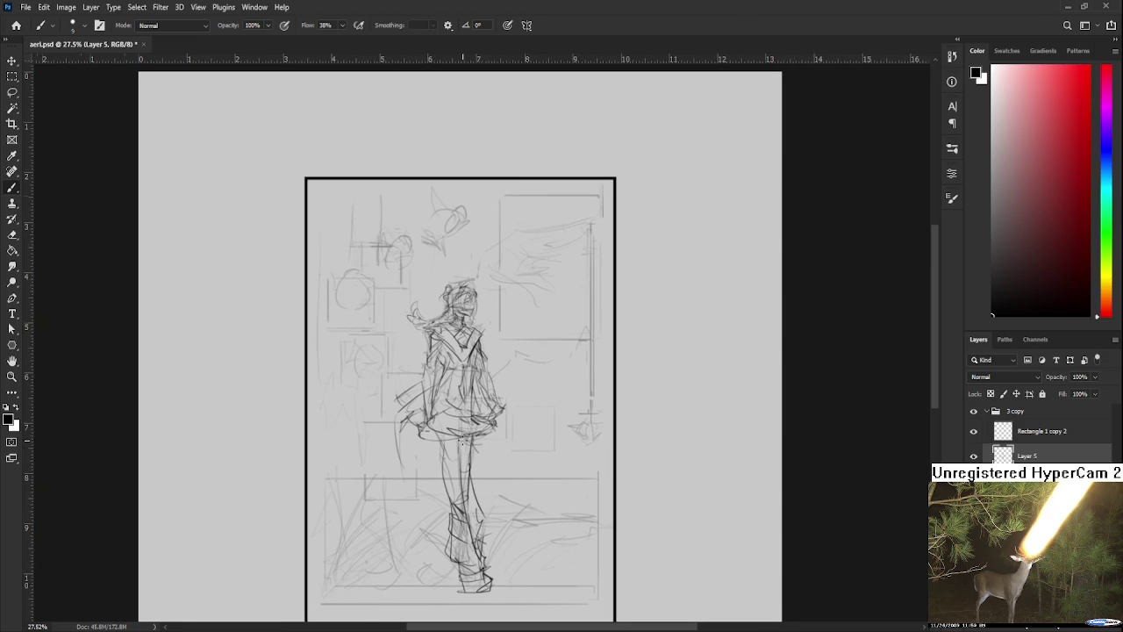
scroll(463, 441, down, 2)
scroll(473, 430, up, 2)
scroll(495, 412, up, 1)
drag(514, 464, 514, 430)
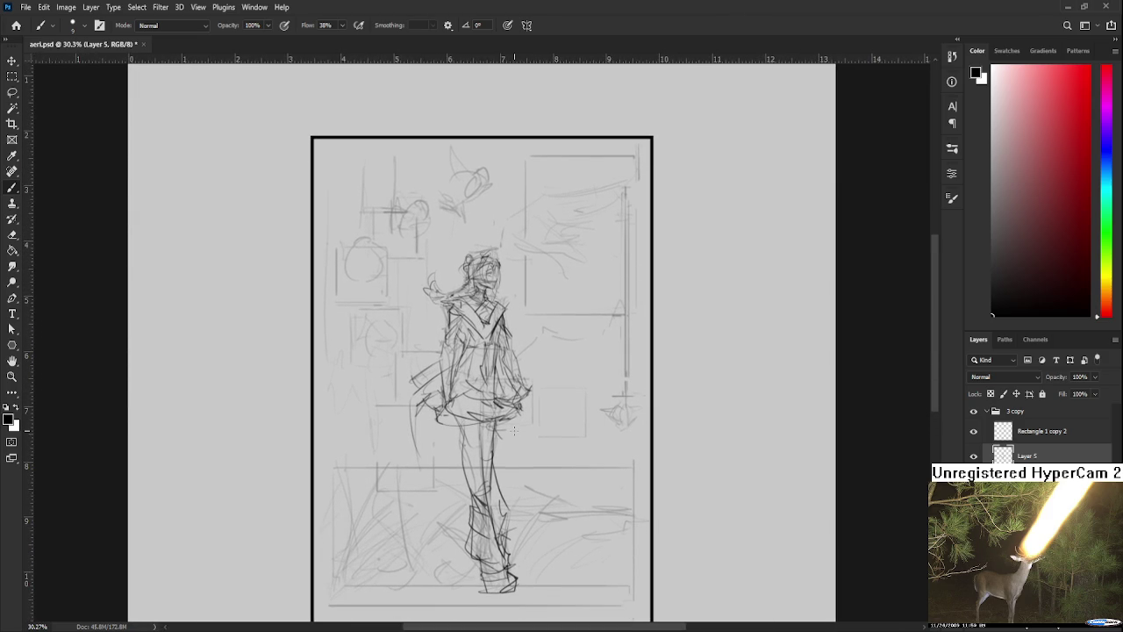
mouse_move(513, 564)
mouse_down()
mouse_move(493, 467)
mouse_move(497, 532)
mouse_up()
- Replace the stray leg stroke with a new stroke down the leg to the feet
key(ctrl+z)
mouse_move(495, 485)
mouse_down()
mouse_move(514, 540)
mouse_move(480, 570)
mouse_move(501, 600)
mouse_up()
mouse_move(524, 461)
mouse_down()
mouse_move(528, 400)
mouse_move(561, 540)
mouse_move(458, 451)
mouse_up()
- Skew the lassoed legs and feet slightly, then draw a stroke along the base of the feet
key(l)
key(ctrl+t)
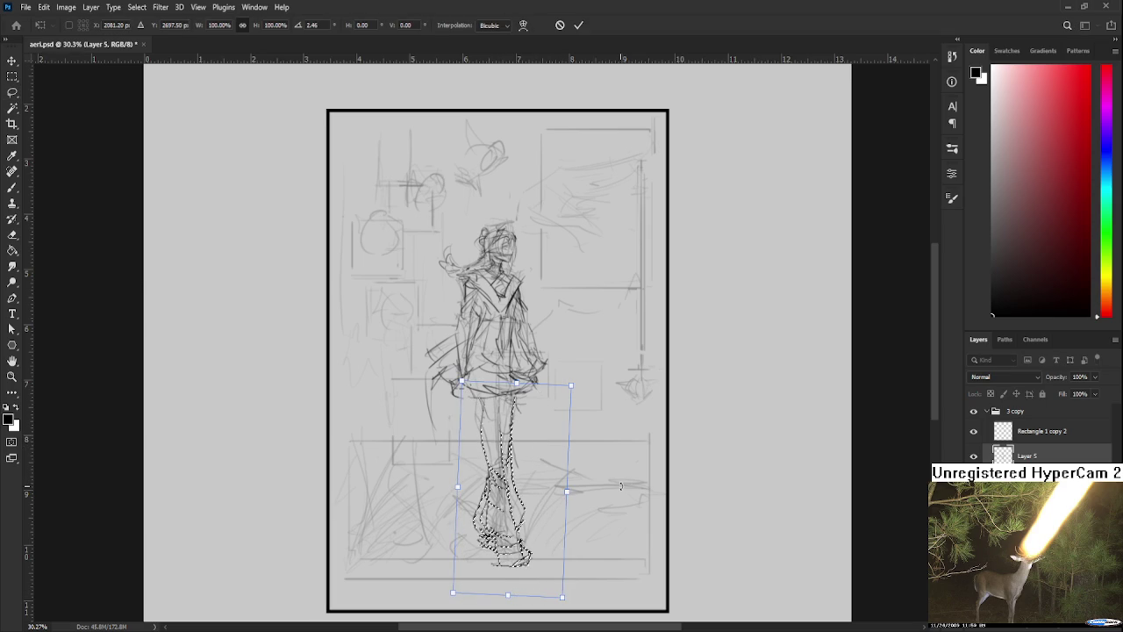
mouse_move(620, 485)
mouse_down()
mouse_move(521, 547)
mouse_move(533, 451)
mouse_up()
key(Return)
key(ctrl+d)
key(e)
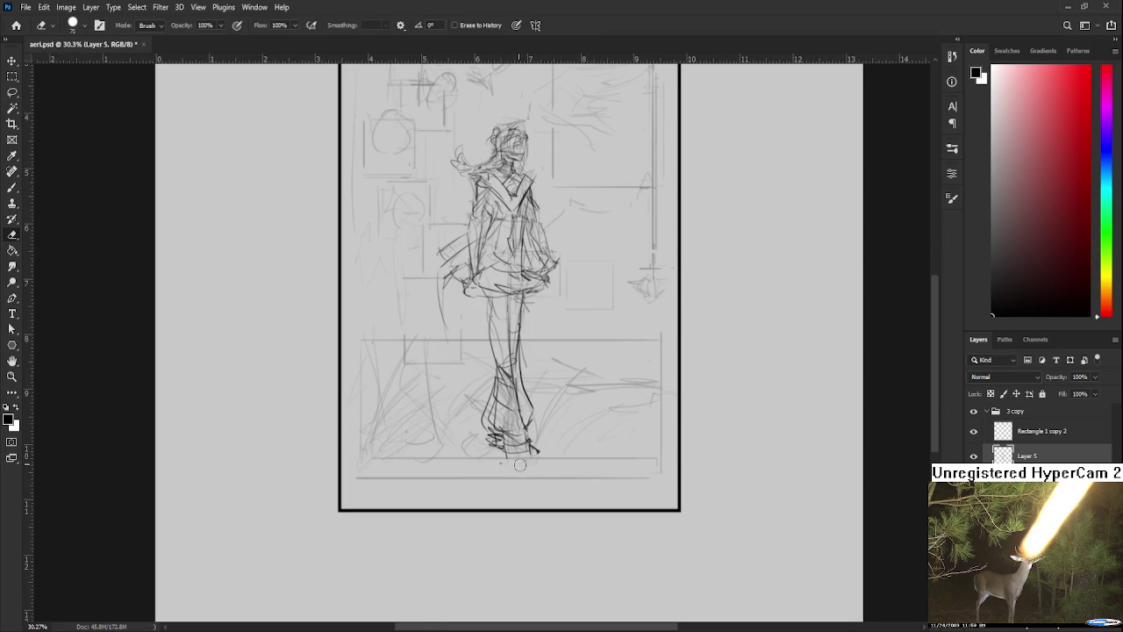
key(b)
mouse_move(503, 465)
mouse_down()
mouse_move(531, 451)
mouse_move(530, 561)
mouse_up()
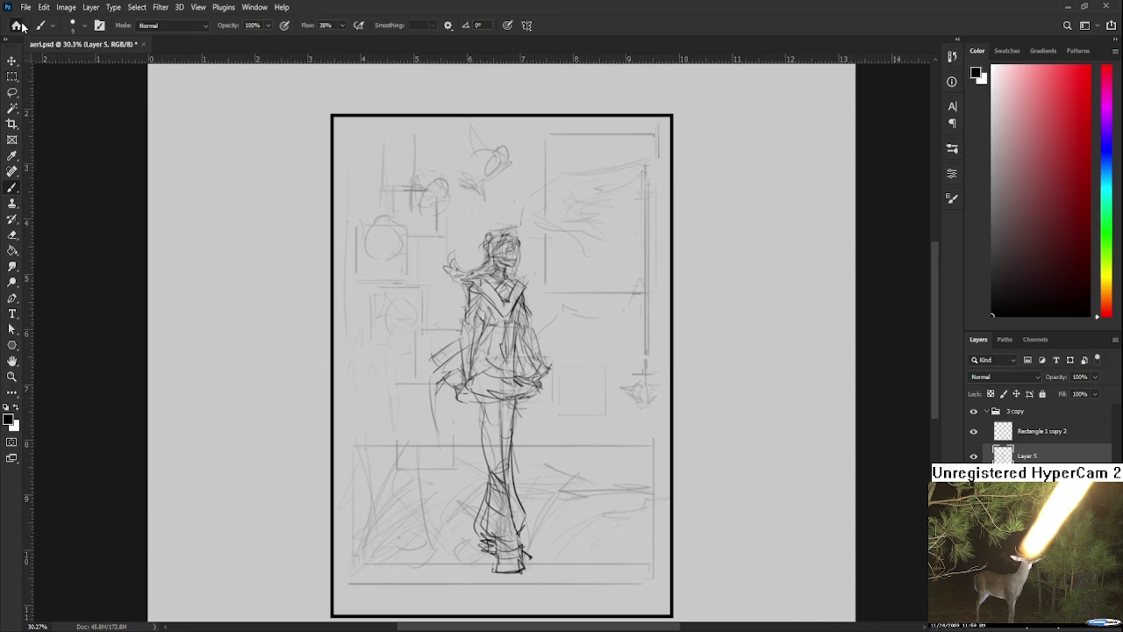
click(15, 25)
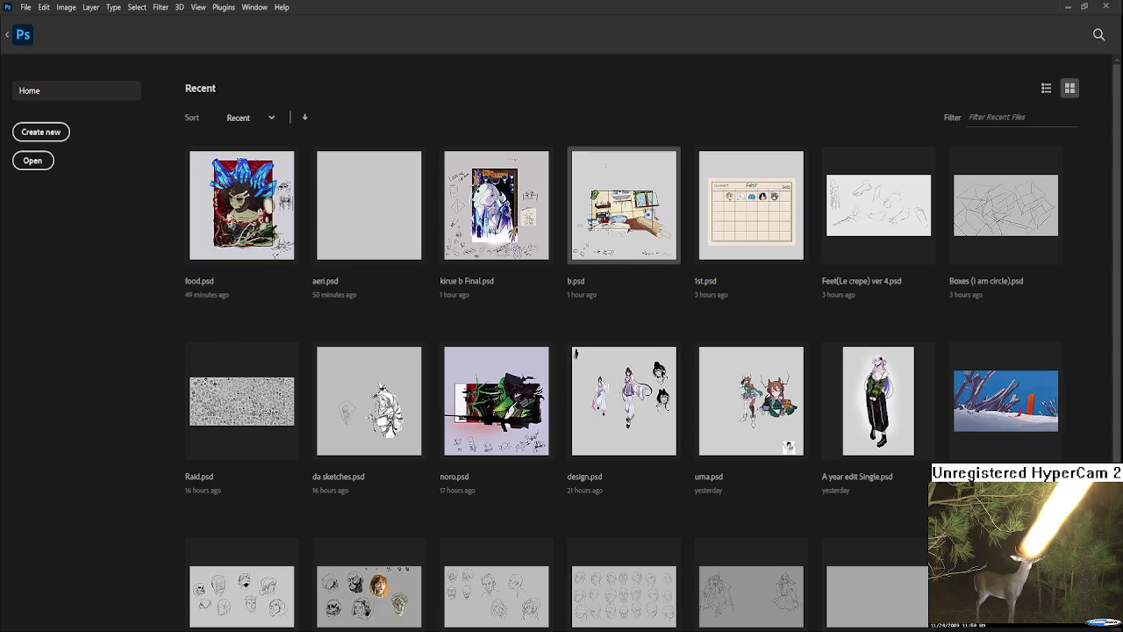
click(598, 249)
scroll(529, 371, up, 2)
scroll(518, 371, up, 1)
scroll(500, 373, up, 2)
scroll(483, 374, up, 2)
drag(471, 375, 541, 437)
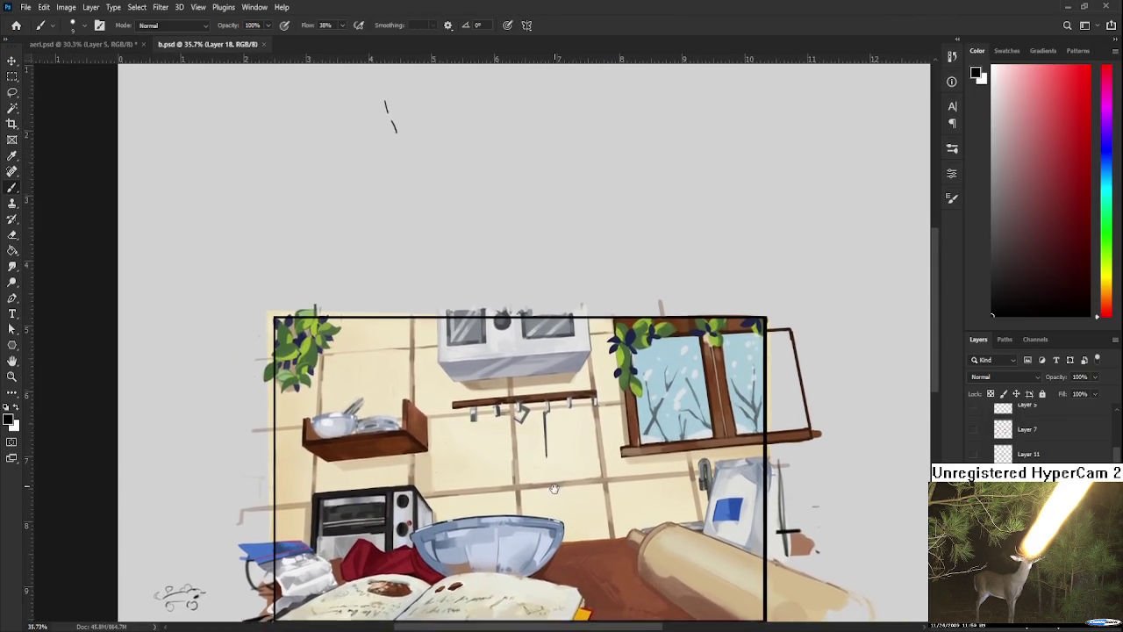
scroll(541, 437, down, 1)
scroll(526, 443, down, 1)
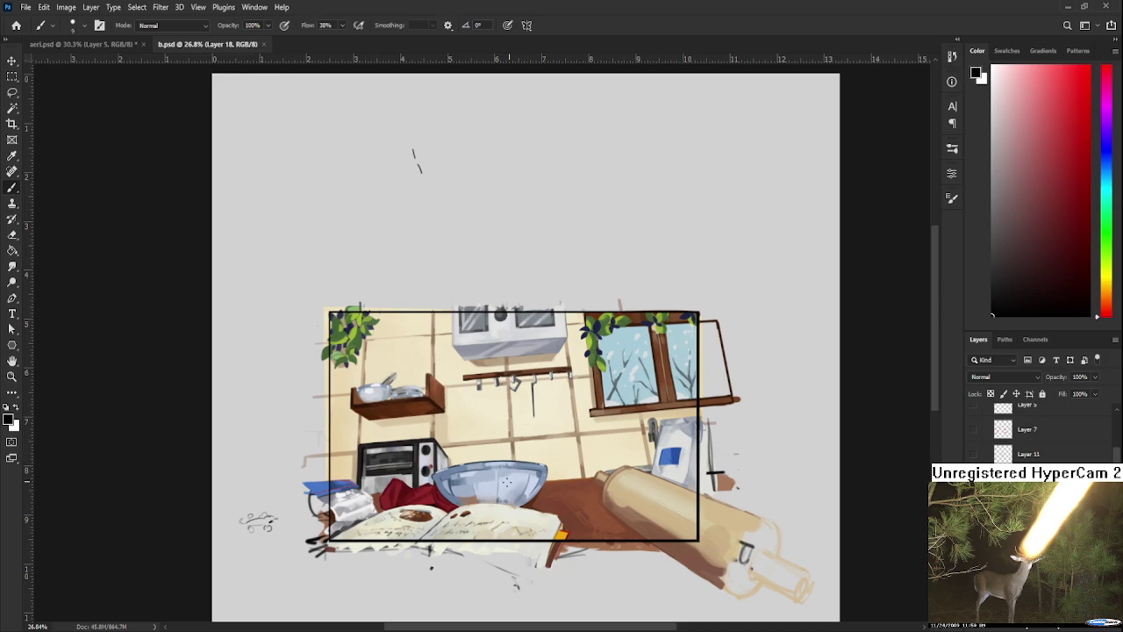
scroll(276, 131, down, 1)
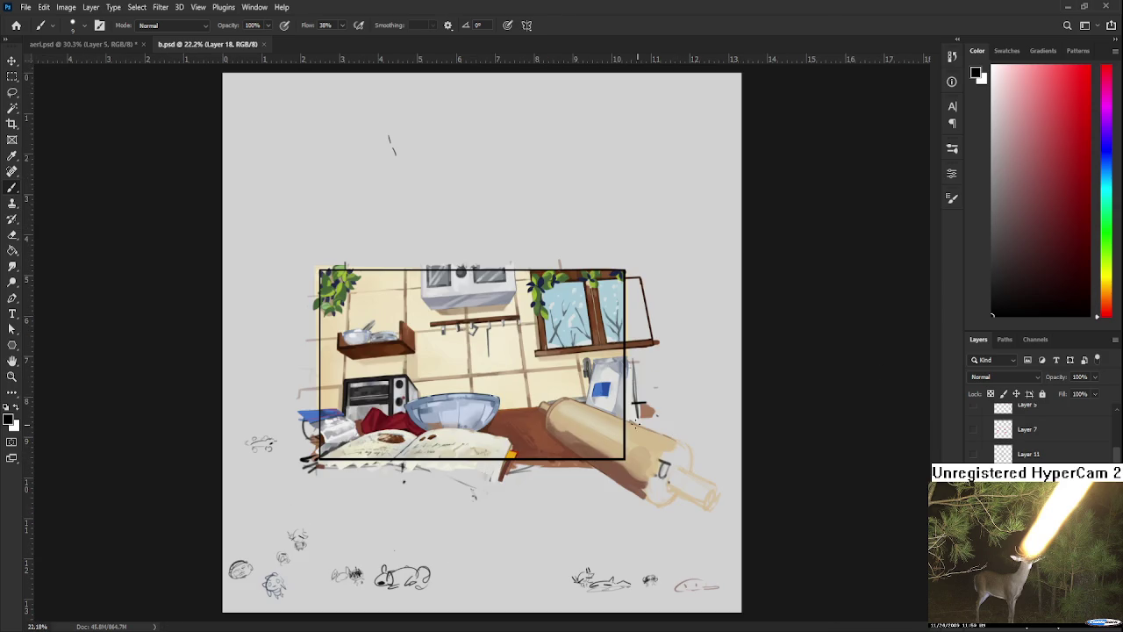
click(266, 43)
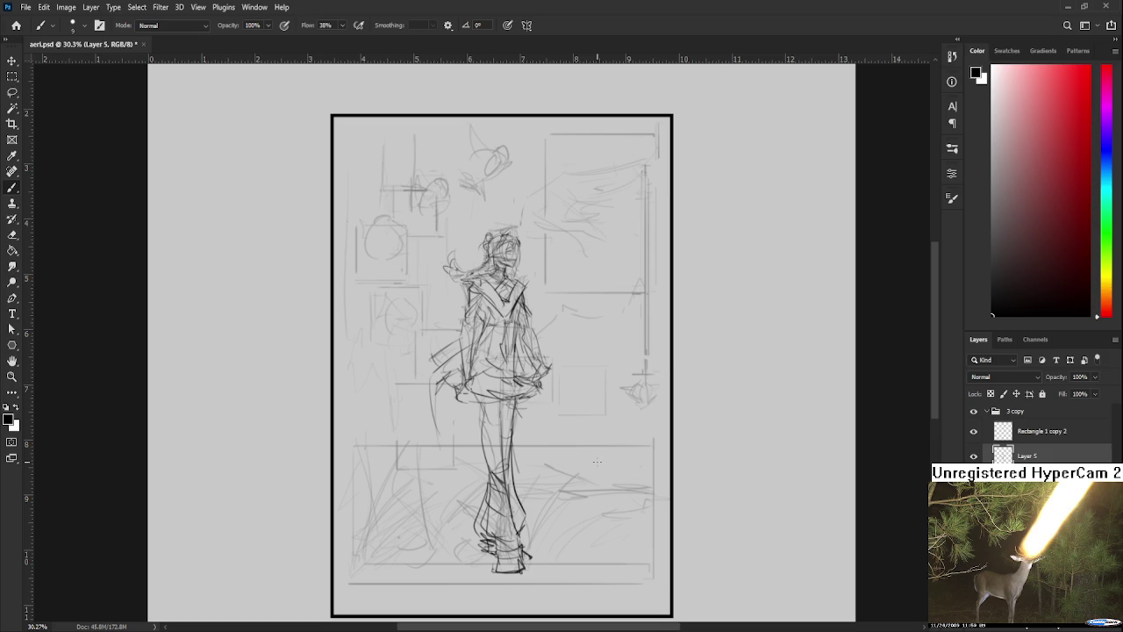
scroll(597, 461, down, 1)
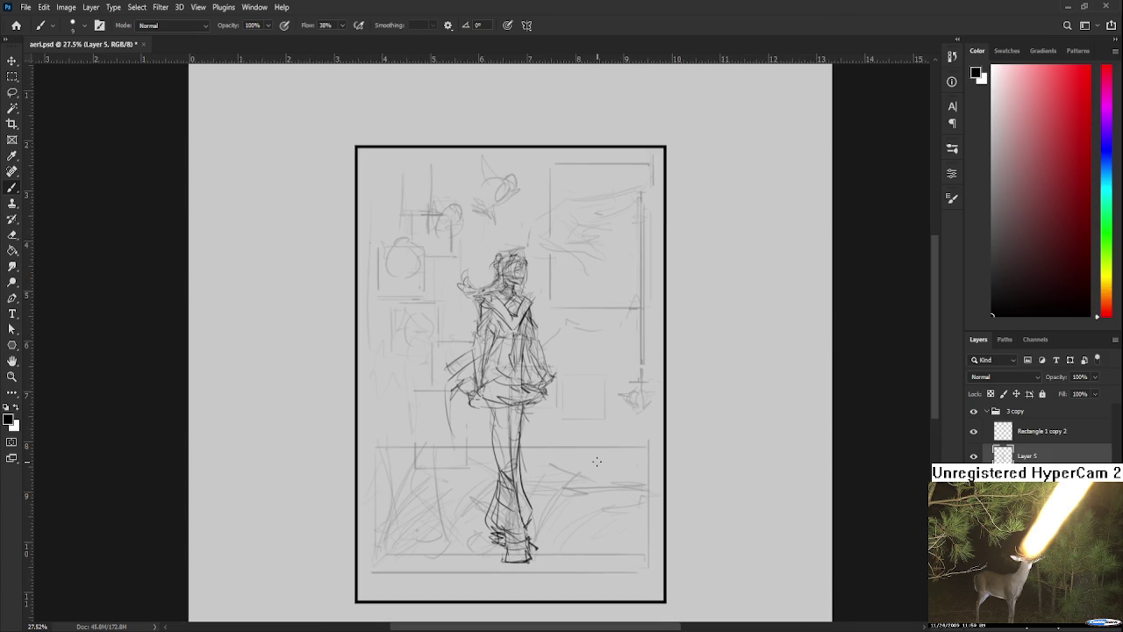
scroll(588, 460, down, 1)
scroll(570, 462, down, 1)
scroll(562, 461, up, 2)
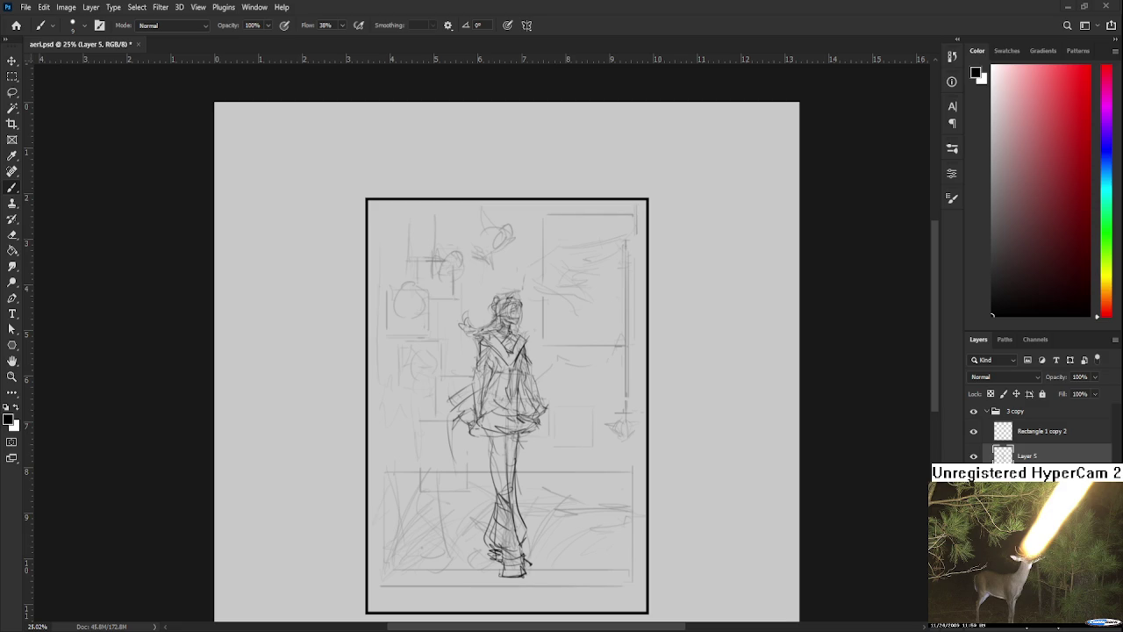
- Zoom into the head, set the eraser to 20 px, and redraw the face's eye
alt+scroll(471, 417, down, 1)
alt+scroll(470, 417, up, 2)
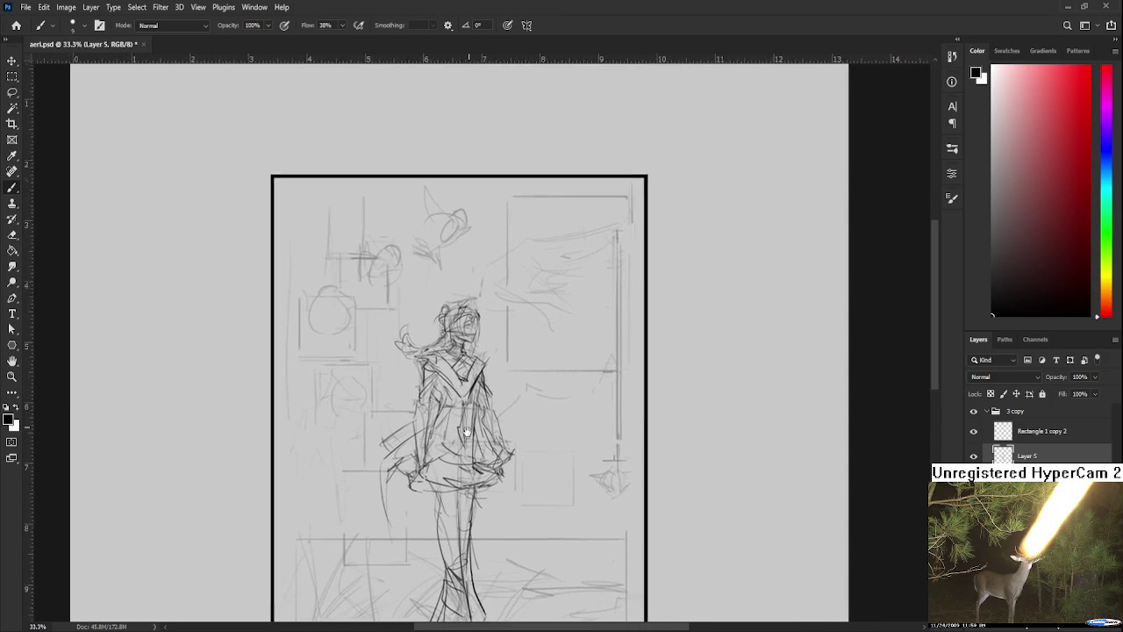
scroll(470, 415, up, 1)
scroll(470, 415, up, 2)
scroll(465, 303, up, 1)
scroll(474, 351, up, 1)
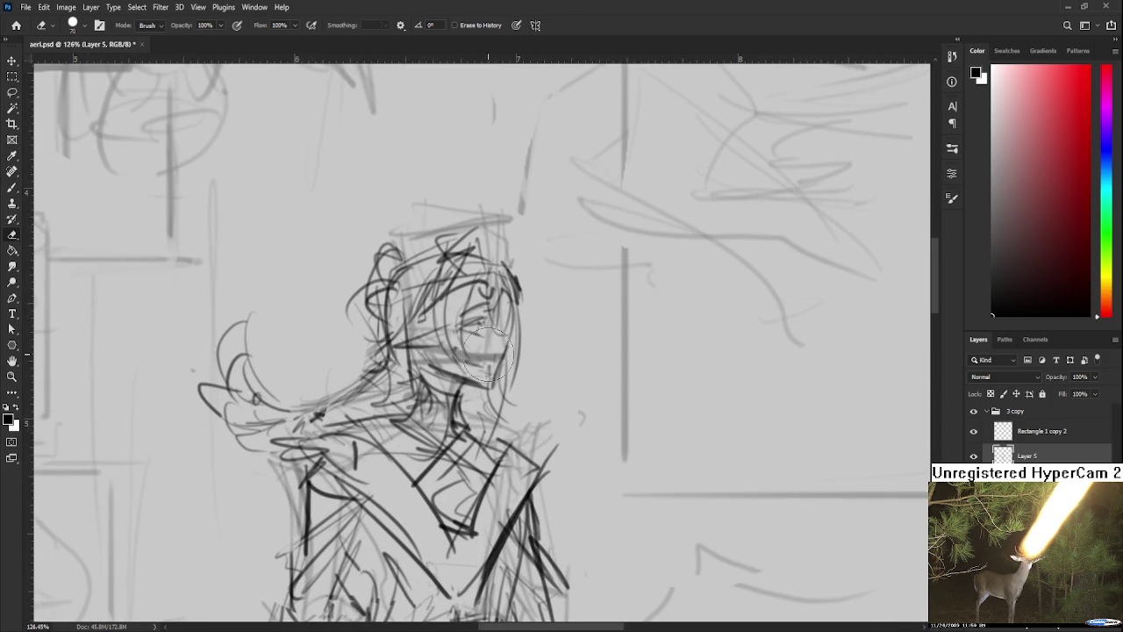
key(period)
key(comma)
key(comma)
key(bracketleft)
key(bracketleft)
key(bracketleft)
key(b)
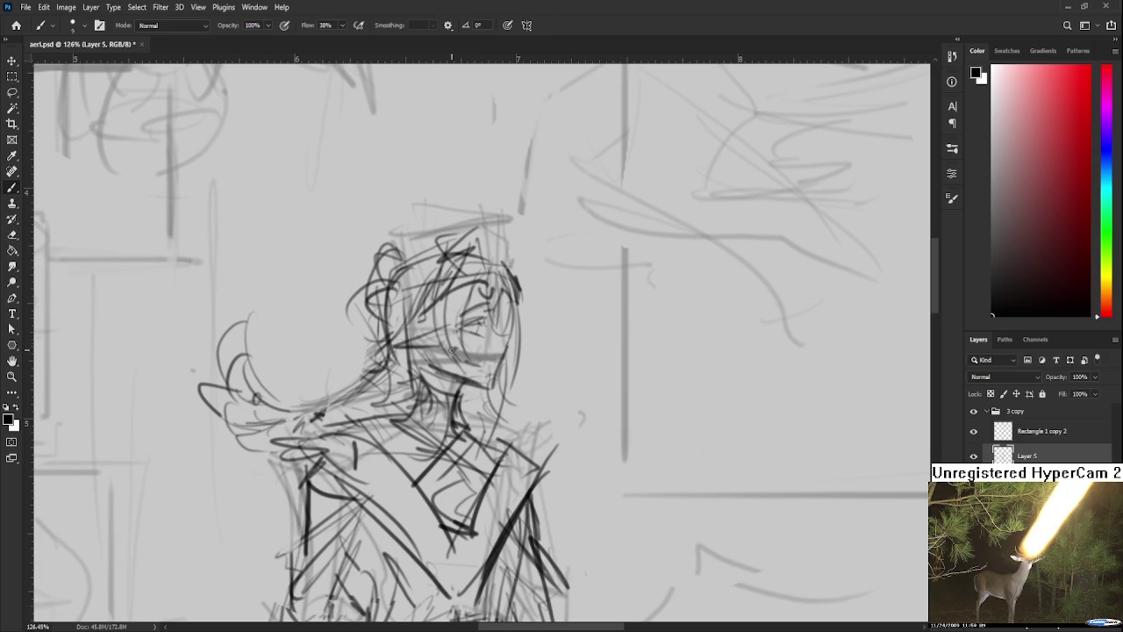
mouse_move(462, 316)
mouse_down()
mouse_move(465, 351)
mouse_move(504, 331)
mouse_up()
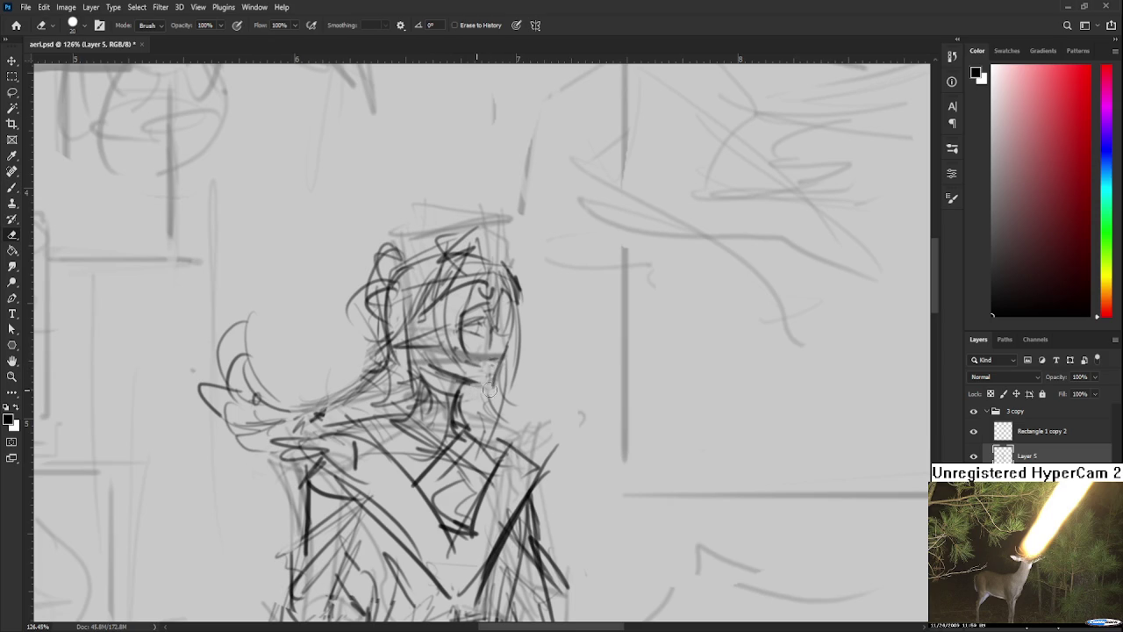
- Zoom back out and add a few strokes beside the figure's torso
scroll(509, 342, down, 1)
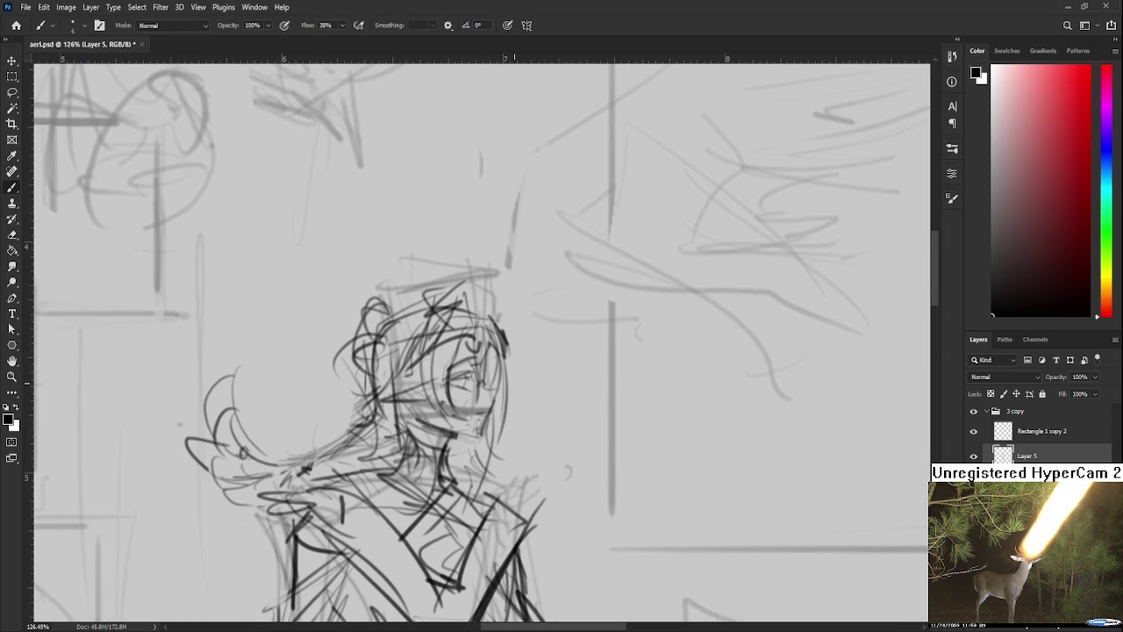
scroll(512, 368, down, 1)
scroll(514, 377, down, 1)
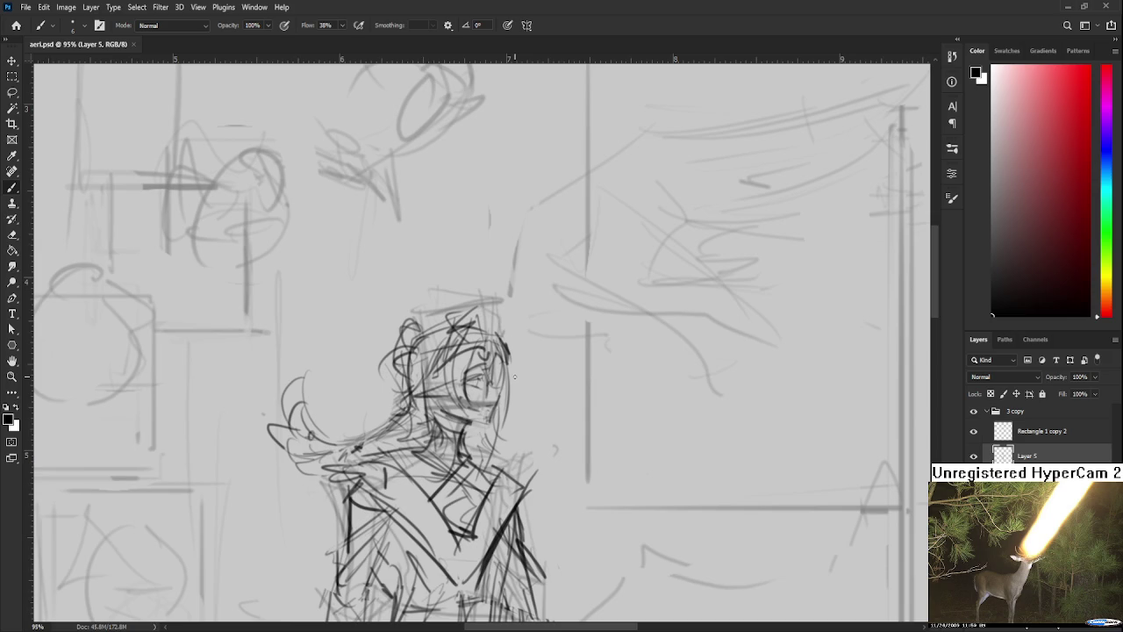
scroll(513, 379, down, 1)
scroll(514, 379, down, 1)
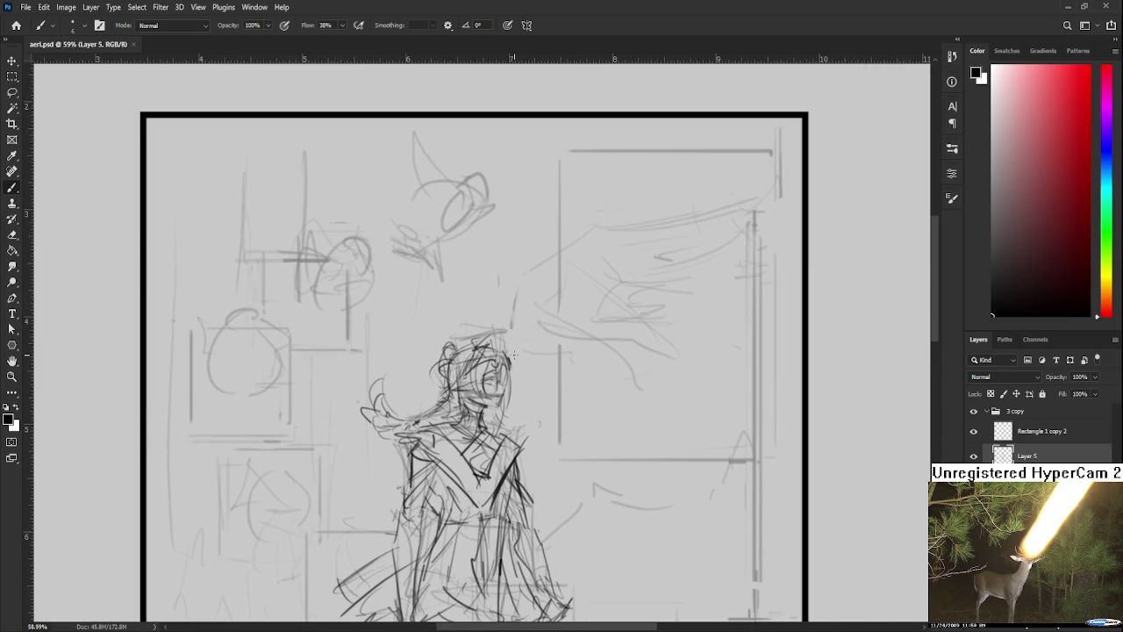
scroll(513, 345, up, 2)
scroll(491, 421, down, 2)
scroll(481, 496, down, 1)
drag(481, 497, 506, 392)
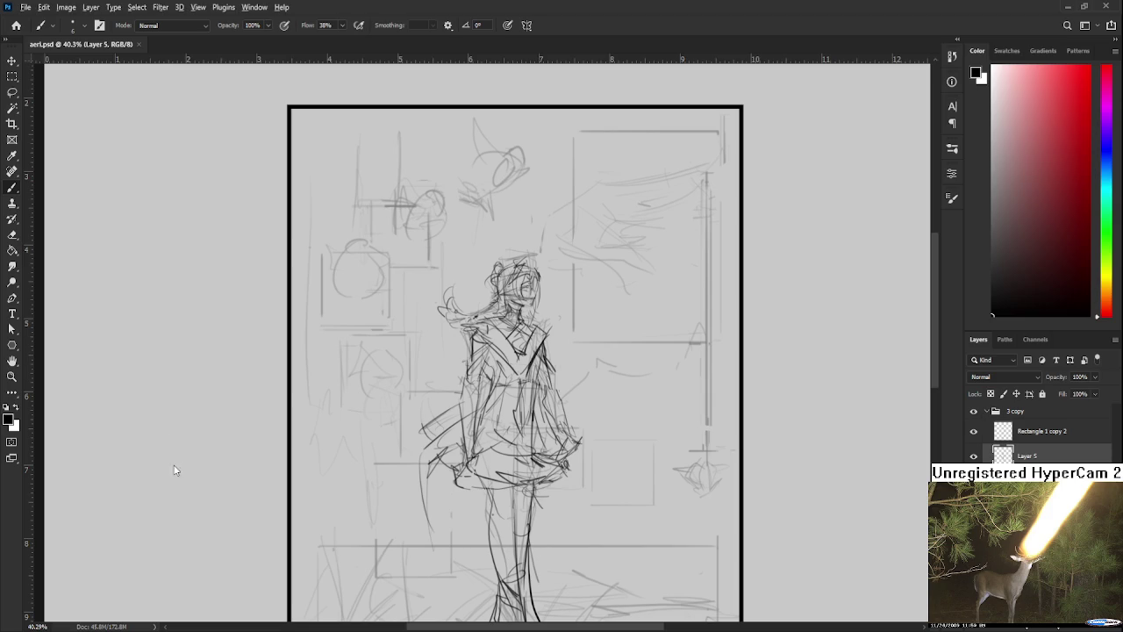
scroll(485, 436, up, 1)
scroll(488, 437, down, 1)
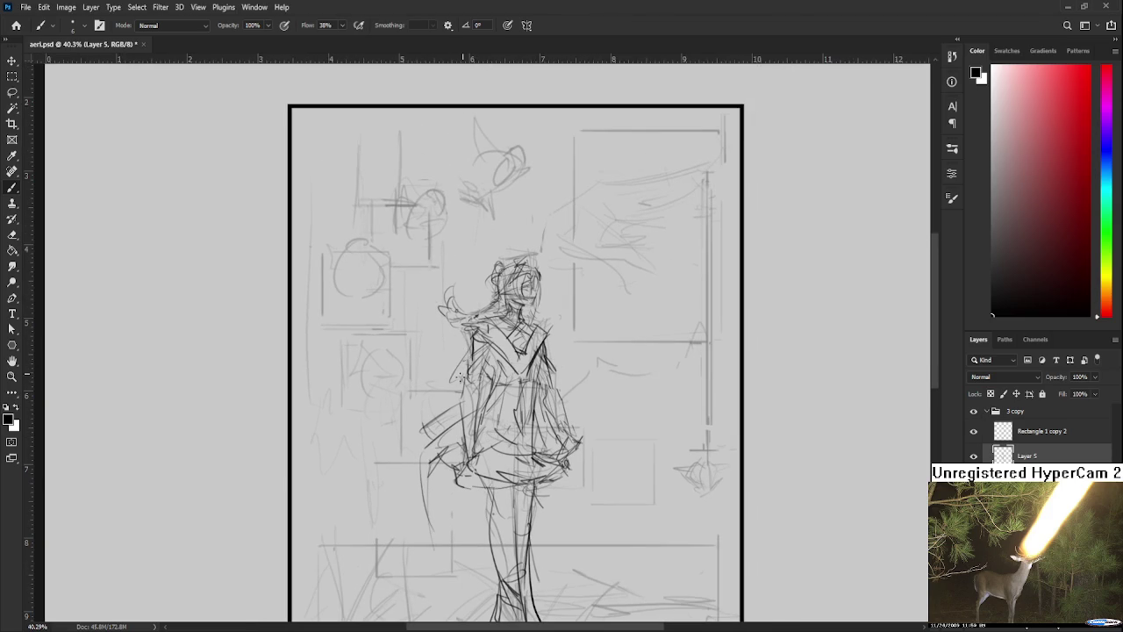
drag(472, 345, 448, 370)
scroll(544, 351, down, 3)
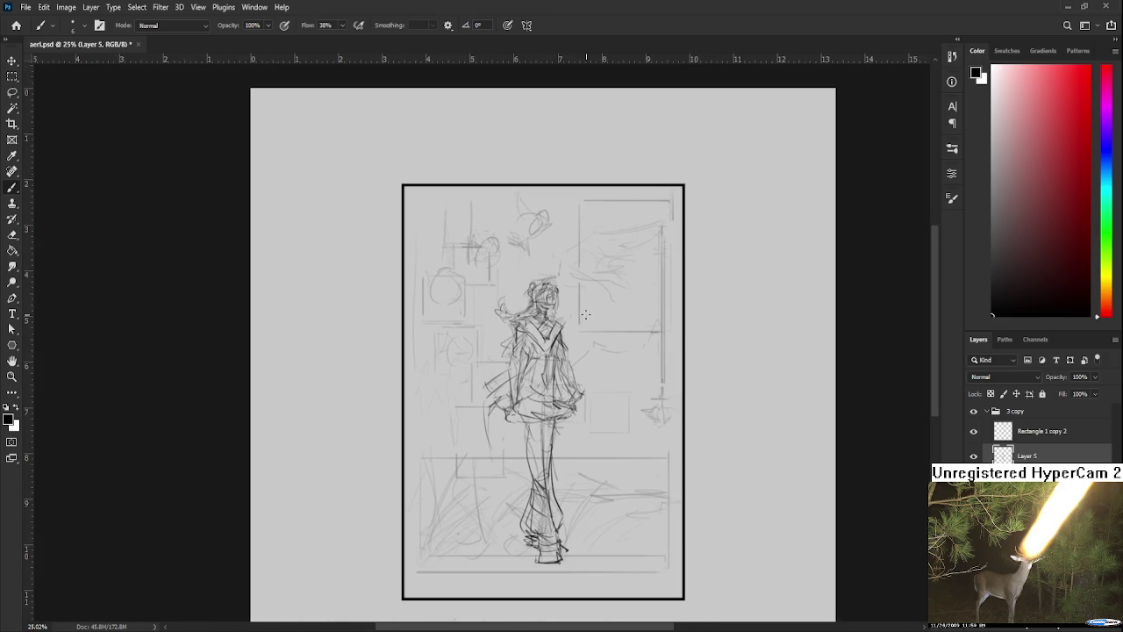
scroll(559, 342, up, 1)
key(e)
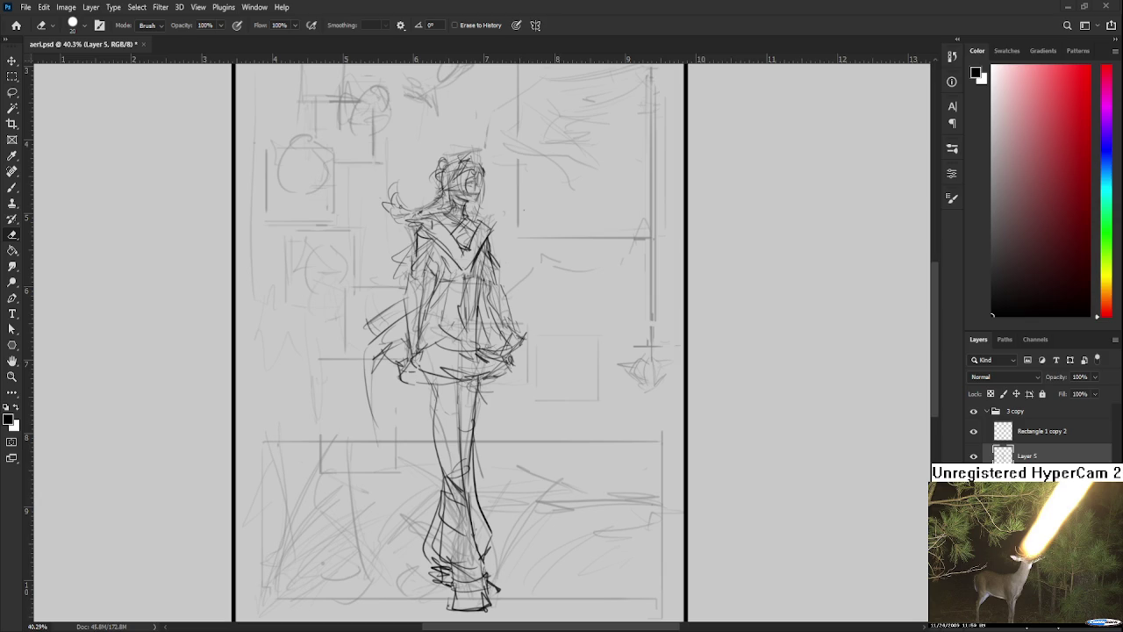
scroll(534, 449, down, 2)
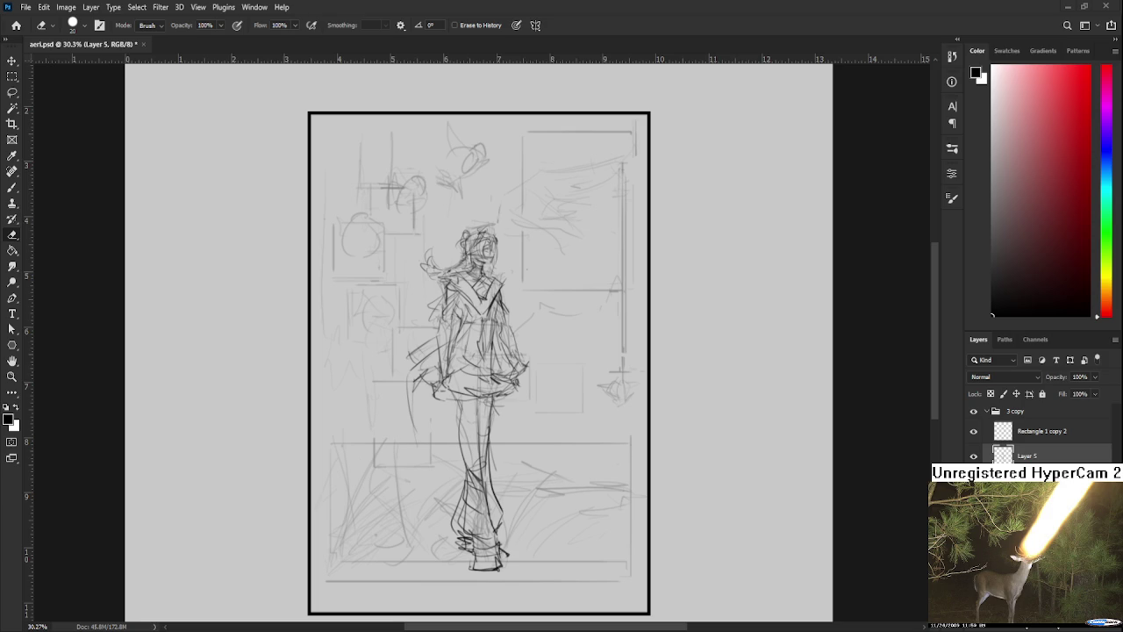
scroll(463, 351, down, 1)
scroll(463, 351, down, 2)
scroll(462, 351, up, 2)
scroll(462, 351, up, 2)
scroll(488, 390, down, 1)
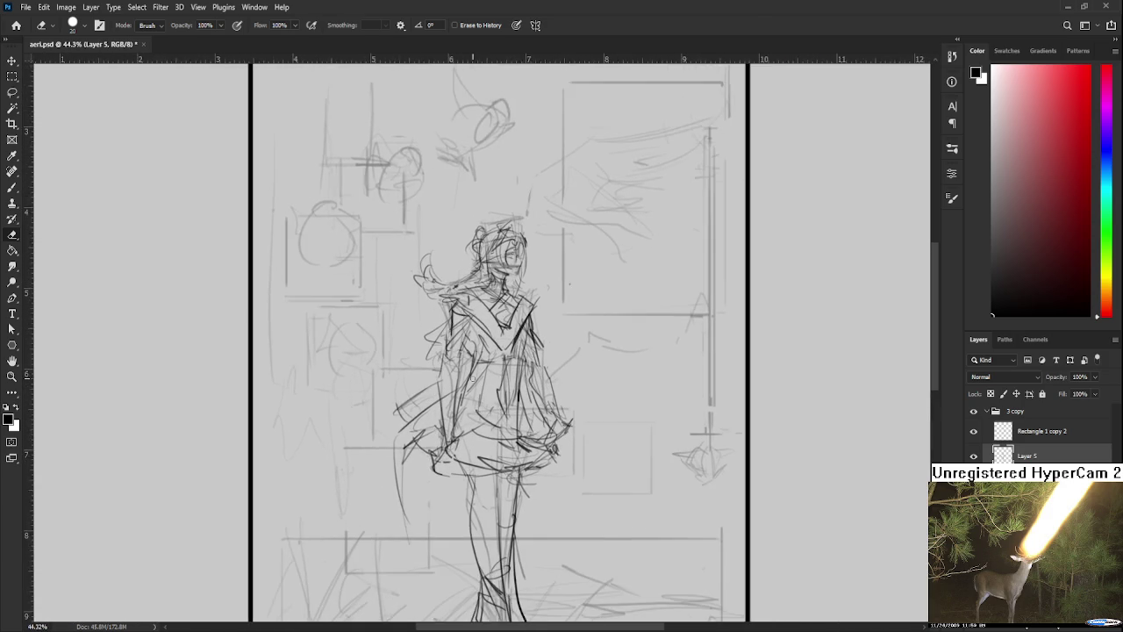
scroll(489, 391, down, 2)
drag(489, 390, 489, 384)
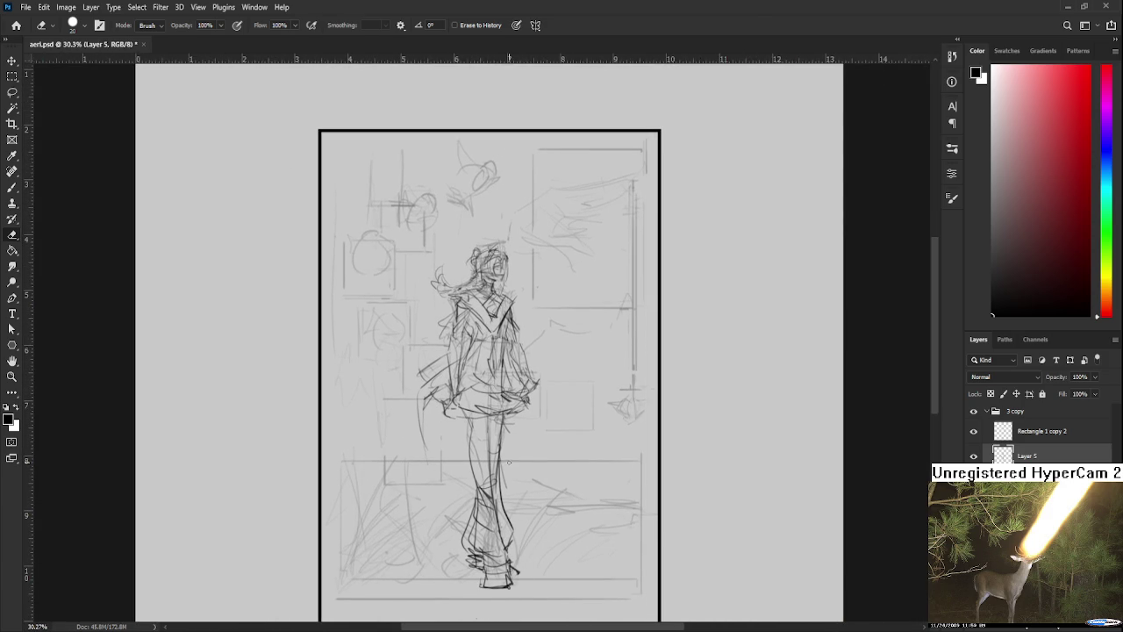
scroll(508, 461, down, 1)
scroll(510, 467, down, 1)
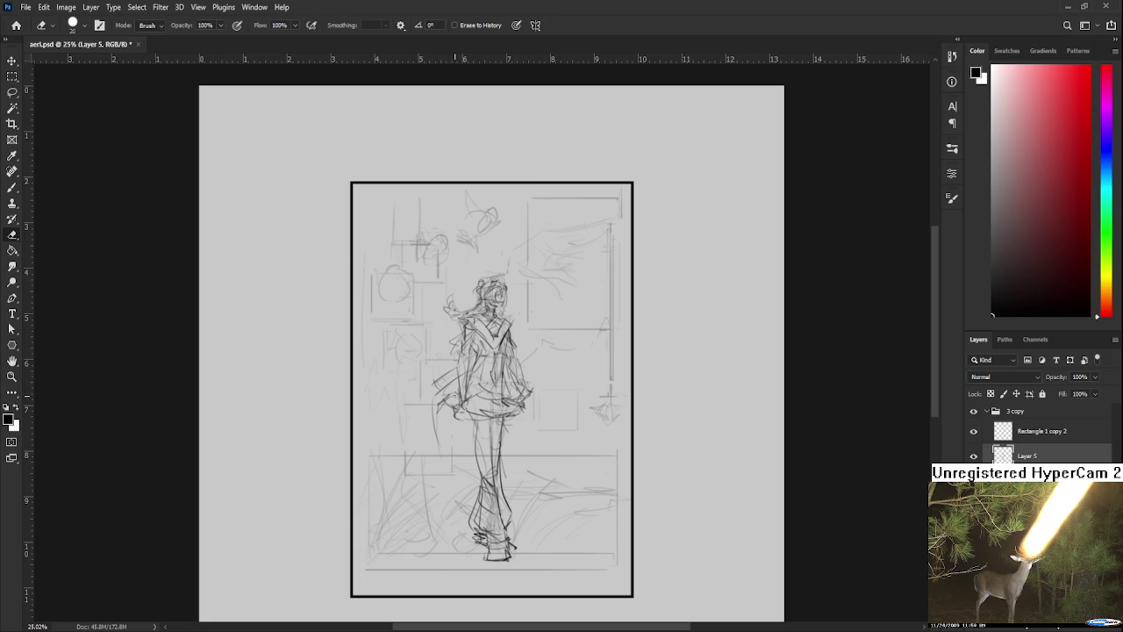
- Lasso the figure's lower half and nudge it up slightly
key(l)
drag(437, 370, 395, 413)
key(ctrl+t)
key(Up)
key(Up)
key(Up)
key(Up)
key(Up)
key(Up)
key(Up)
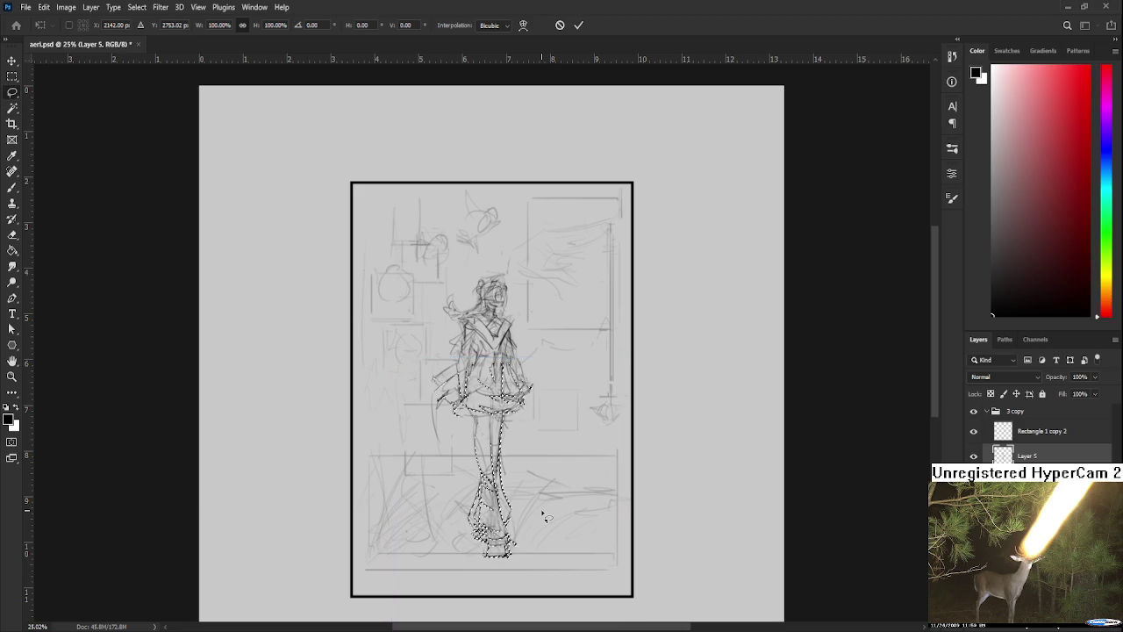
key(Return)
- Select the figure's lower legs and apply a free transform to them
drag(479, 443, 413, 519)
key(ctrl+t)
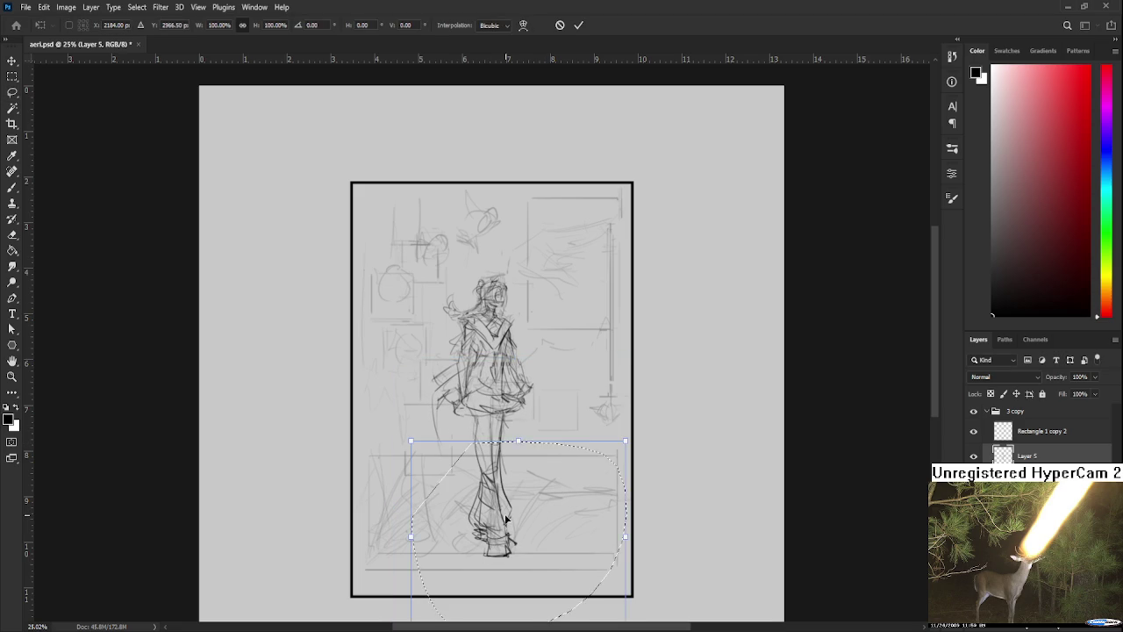
key(Return)
scroll(558, 502, down, 2)
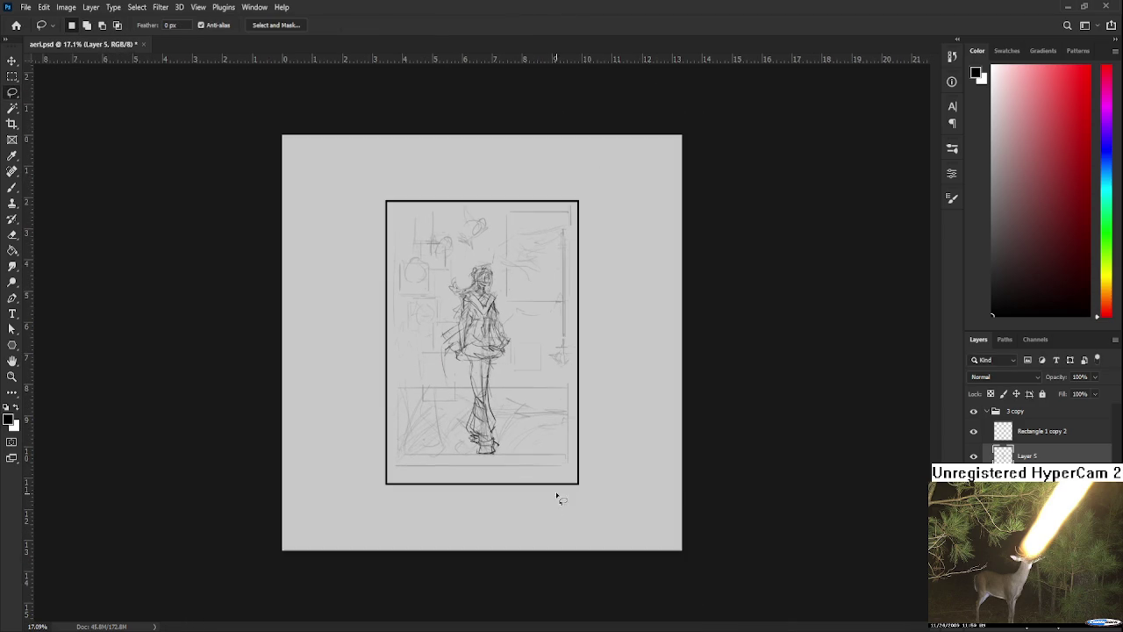
scroll(521, 358, up, 1)
scroll(526, 386, up, 2)
scroll(539, 462, up, 1)
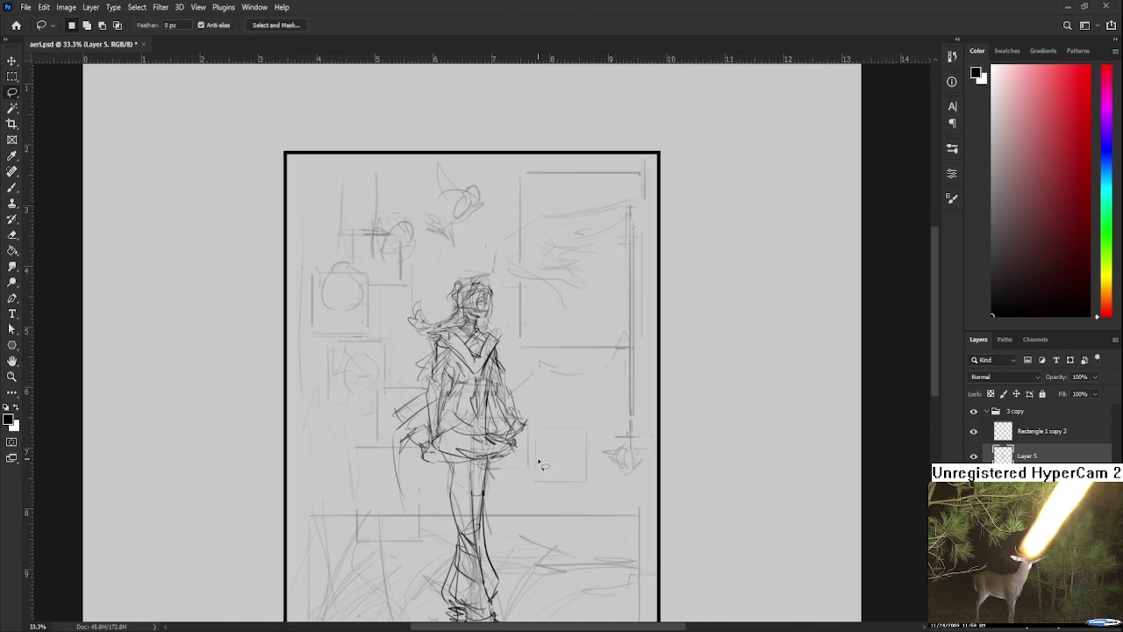
- Mirror the canvas horizontally to check the figure's proportions
key(h)
scroll(531, 432, down, 1)
scroll(527, 423, down, 1)
scroll(431, 253, up, 3)
scroll(491, 280, up, 3)
scroll(542, 303, up, 2)
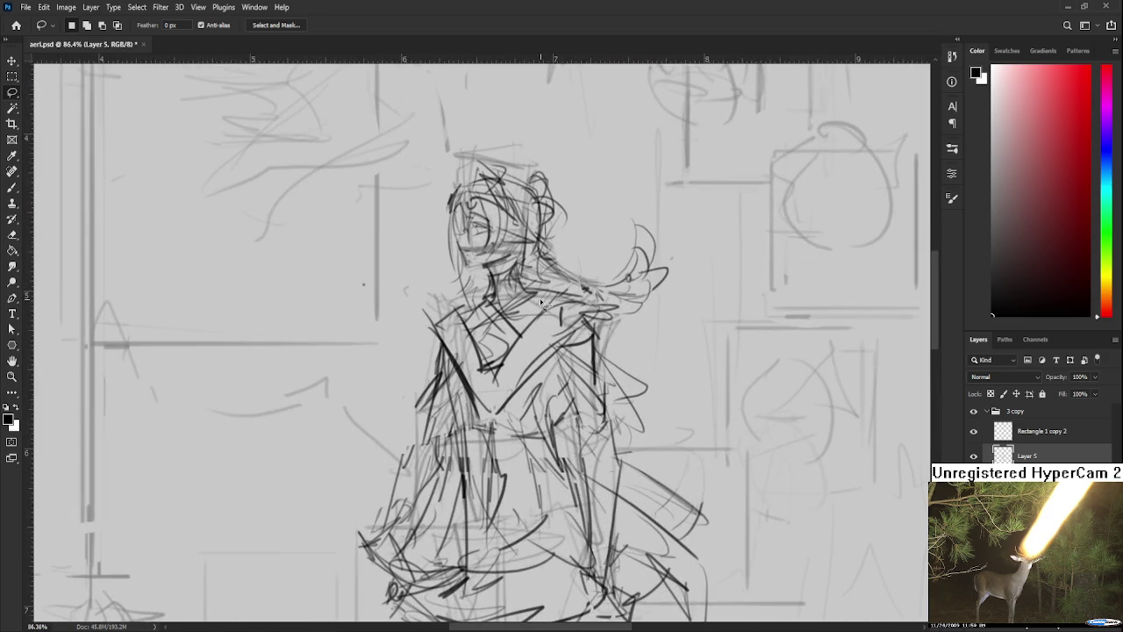
scroll(510, 268, down, 3)
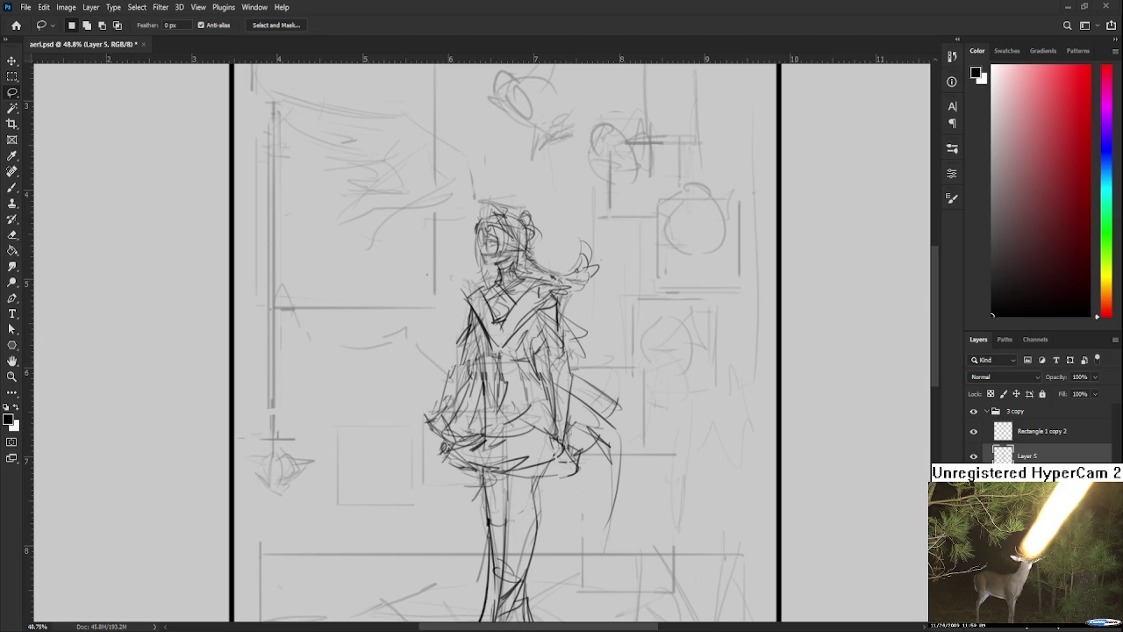
- Hide the rough background sketch layer
scroll(571, 373, down, 2)
scroll(566, 364, down, 2)
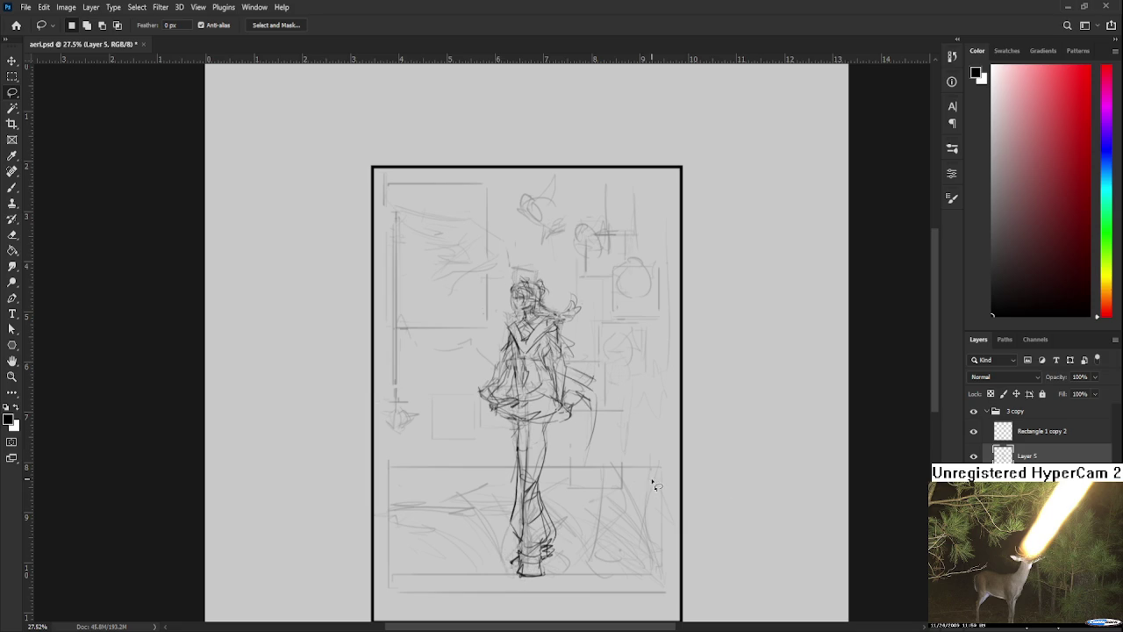
scroll(631, 472, down, 2)
scroll(526, 425, up, 1)
scroll(505, 402, up, 1)
scroll(461, 349, down, 2)
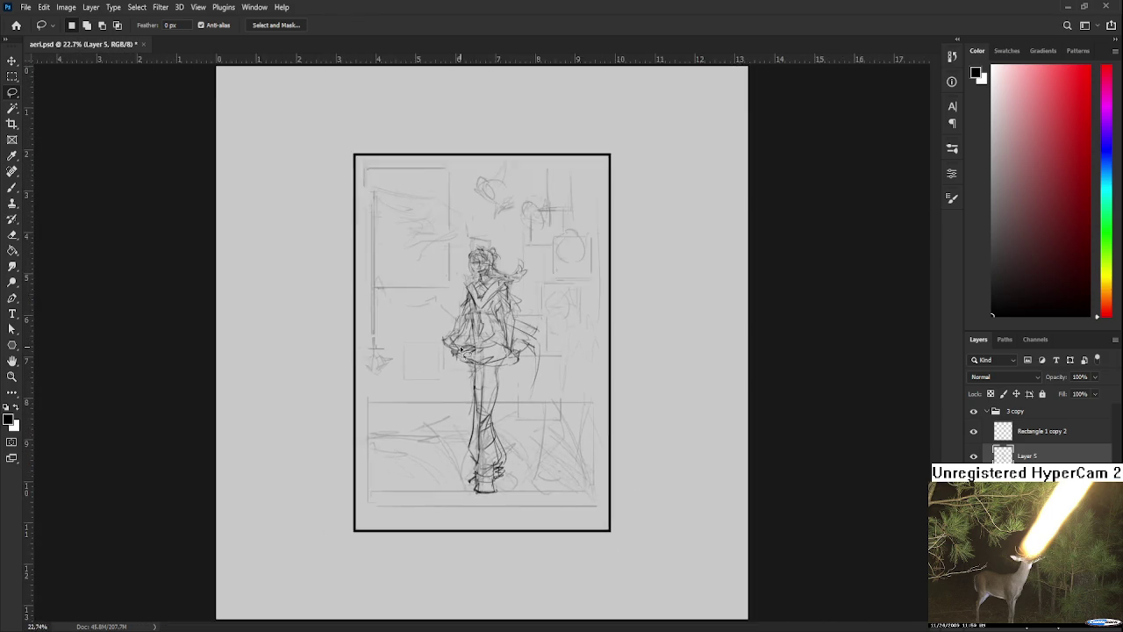
scroll(491, 355, down, 1)
click(973, 460)
click(973, 460)
click(973, 460)
scroll(474, 427, up, 1)
- Flip the canvas horizontally to mirror the standing girl
key(ctrl+shift+h)
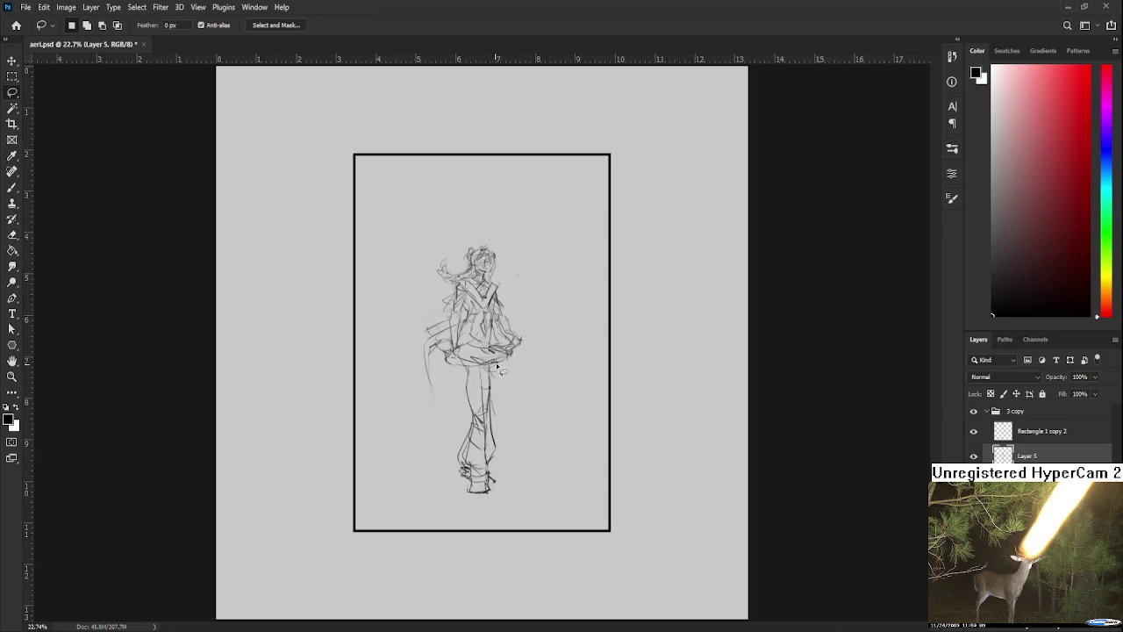
scroll(478, 290, up, 1)
scroll(480, 273, up, 1)
scroll(479, 273, up, 1)
- Pan the view to center the whole figure in the window
key(End)
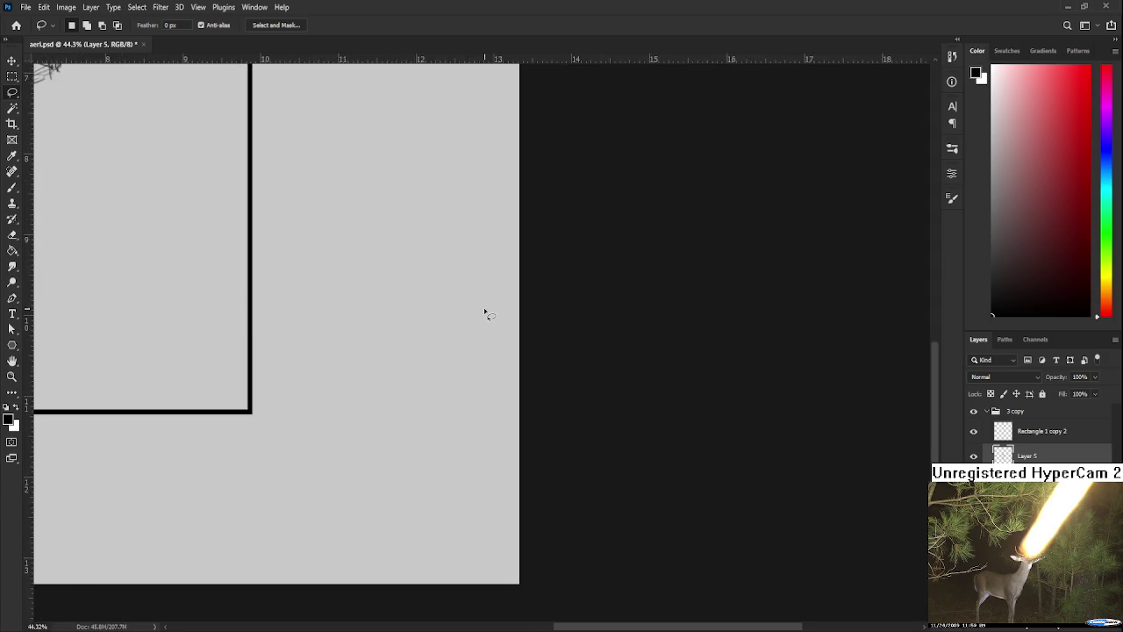
scroll(479, 316, down, 1)
drag(455, 308, 579, 372)
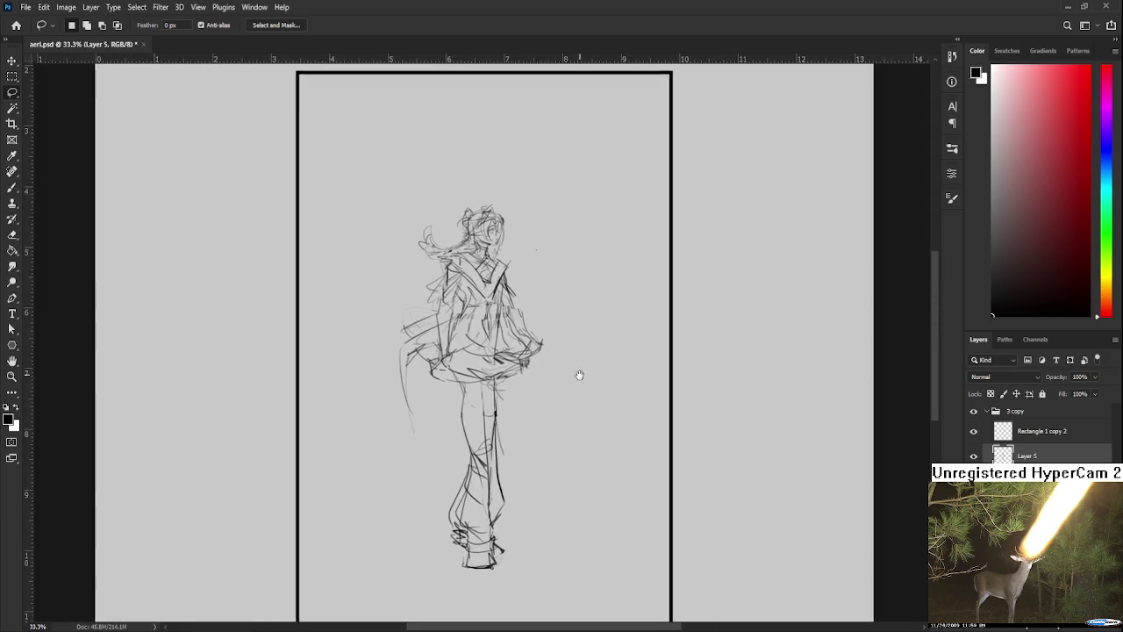
key(b)
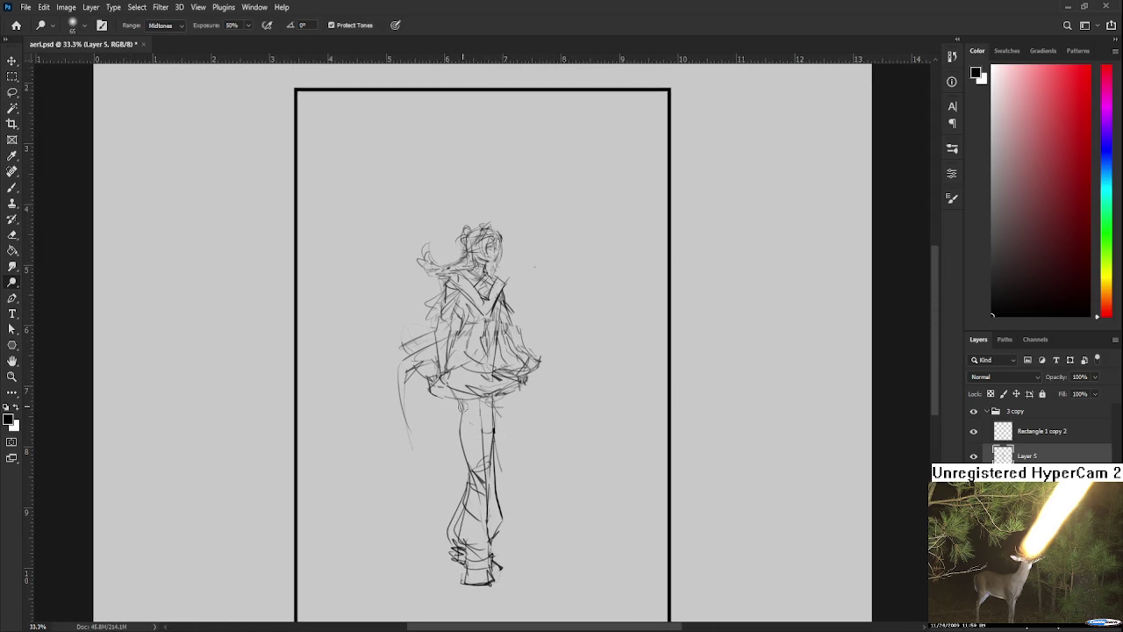
key(l)
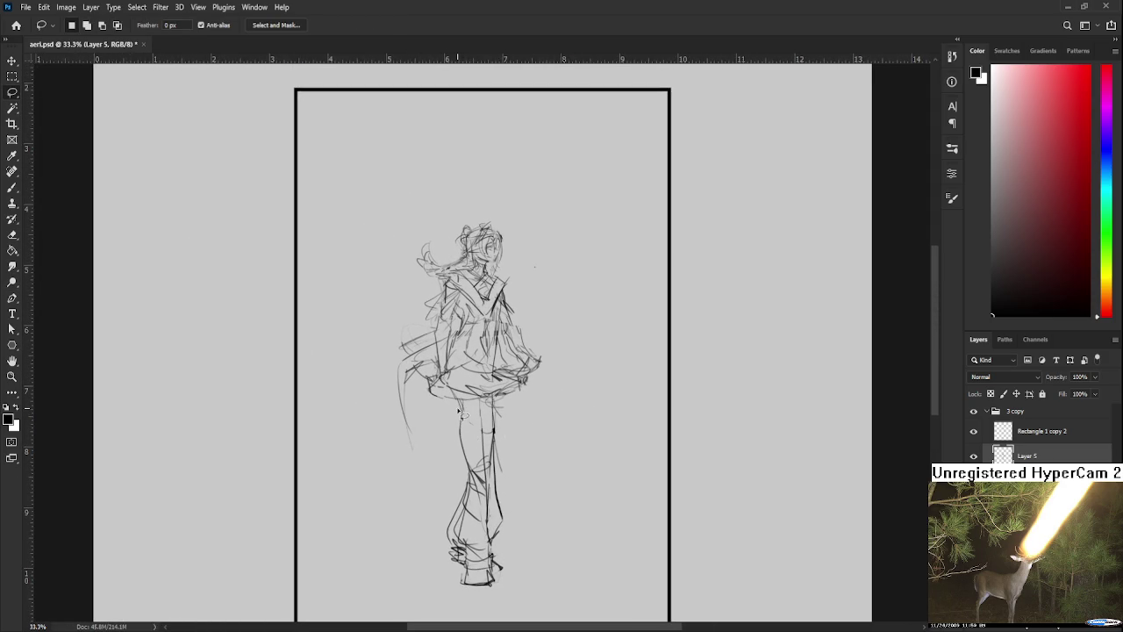
- Shift the view so the whole figure and frame are visible
drag(458, 405, 458, 440)
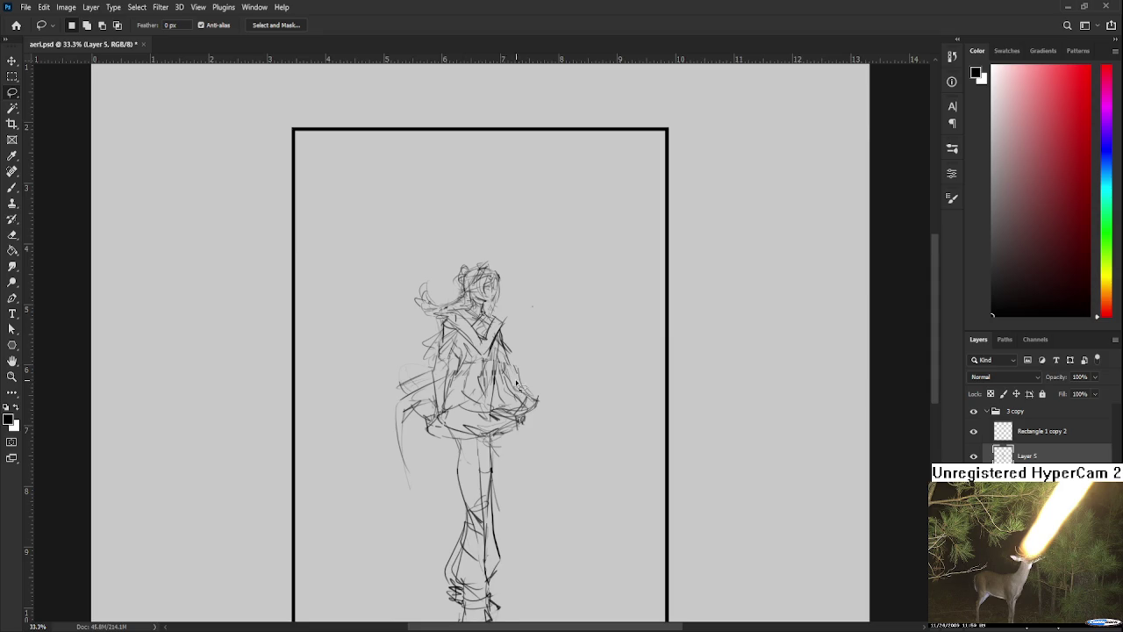
scroll(489, 322, up, 3)
drag(489, 322, 488, 410)
scroll(488, 410, up, 2)
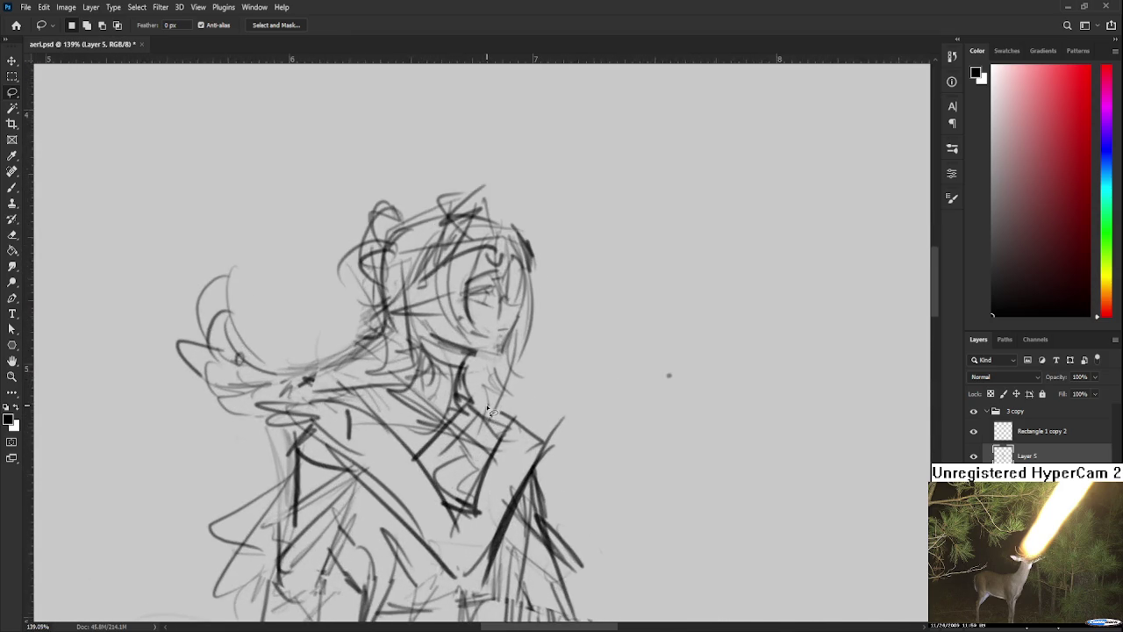
scroll(489, 410, down, 3)
scroll(487, 410, down, 2)
mouse_move(434, 427)
mouse_down()
mouse_move(430, 361)
mouse_move(452, 286)
mouse_move(481, 292)
mouse_move(532, 439)
mouse_move(488, 509)
mouse_move(496, 592)
mouse_move(473, 625)
mouse_move(438, 544)
mouse_move(443, 474)
mouse_move(396, 449)
mouse_move(385, 425)
mouse_move(423, 396)
mouse_move(414, 379)
mouse_move(431, 355)
mouse_up()
- Lasso around the figure's feet, deselect, and return to the Home screen of recent files
scroll(422, 478, down, 3)
mouse_move(439, 507)
mouse_down()
mouse_move(451, 550)
mouse_move(489, 496)
mouse_up()
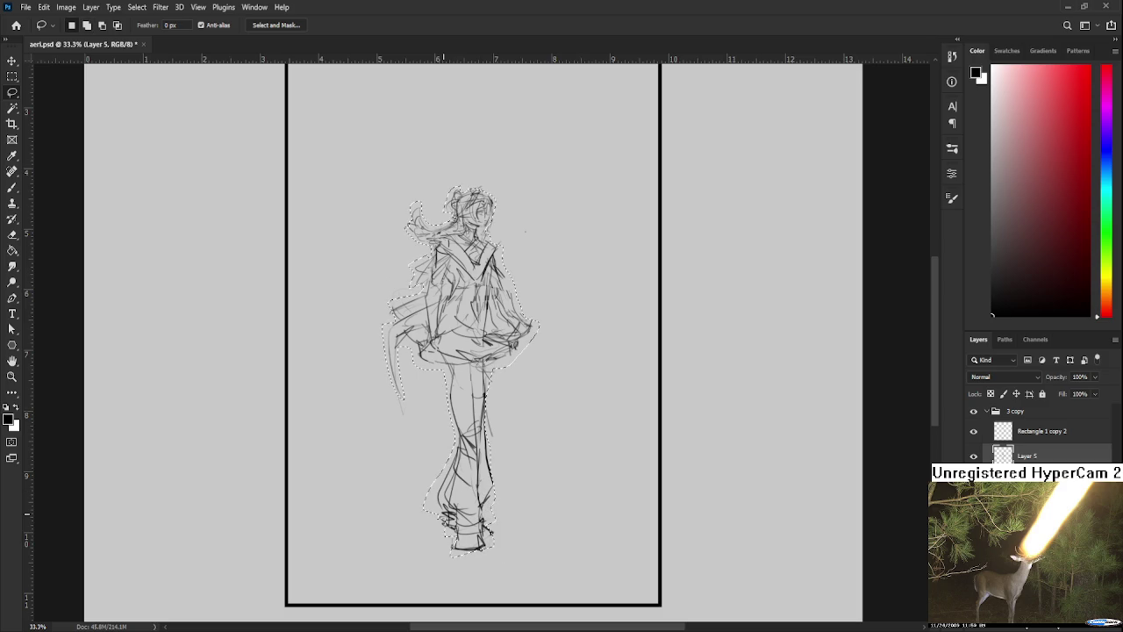
scroll(473, 492, down, 2)
key(ctrl+d)
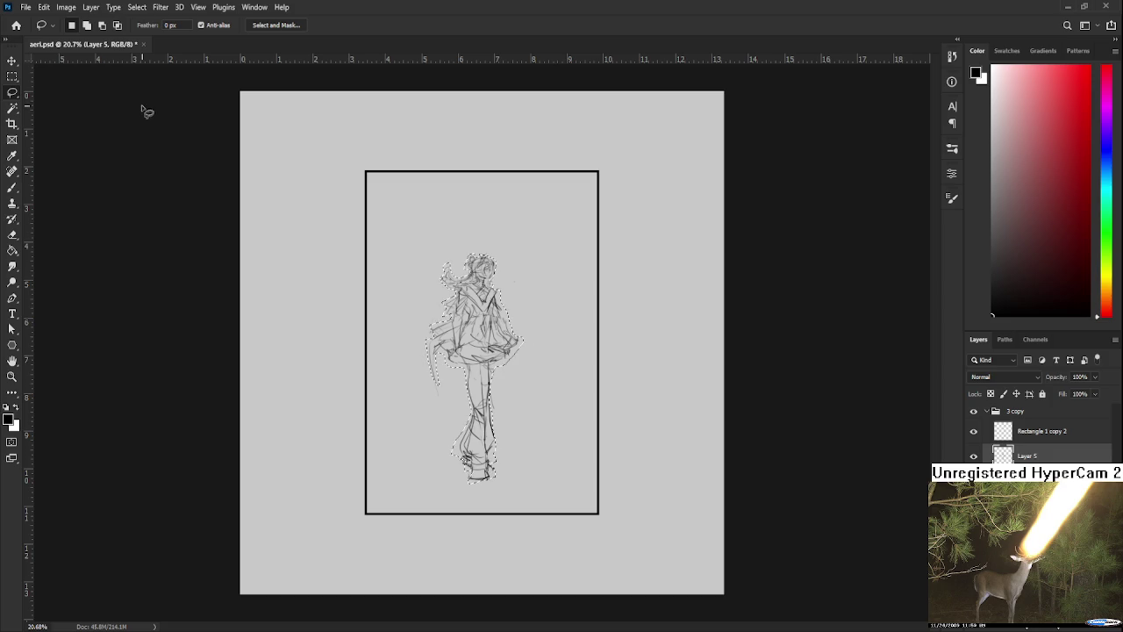
click(16, 24)
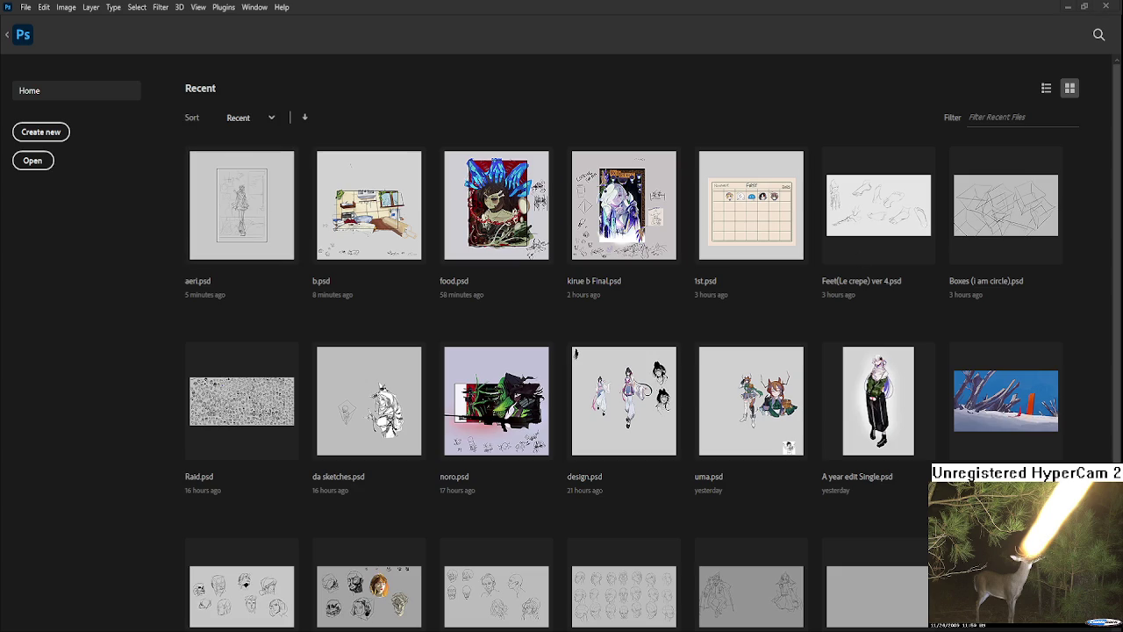
- Open Raid.psd from recent files and pan around the doodle sheet
click(281, 369)
scroll(399, 246, up, 2)
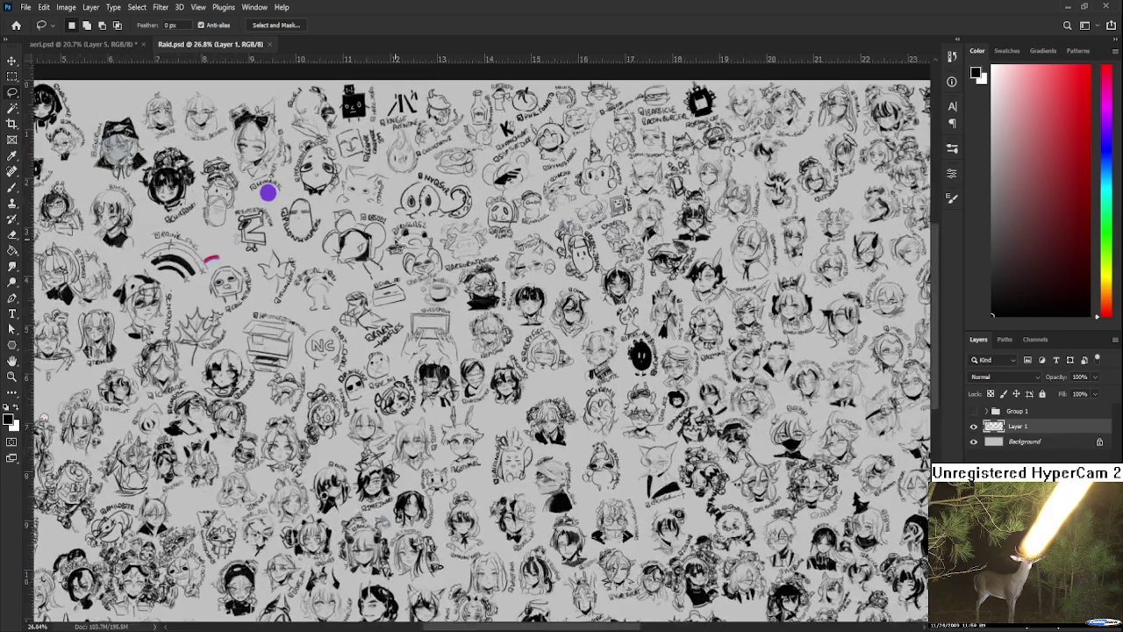
scroll(271, 399, up, 1)
scroll(271, 399, up, 1)
scroll(272, 399, up, 1)
scroll(272, 399, up, 1)
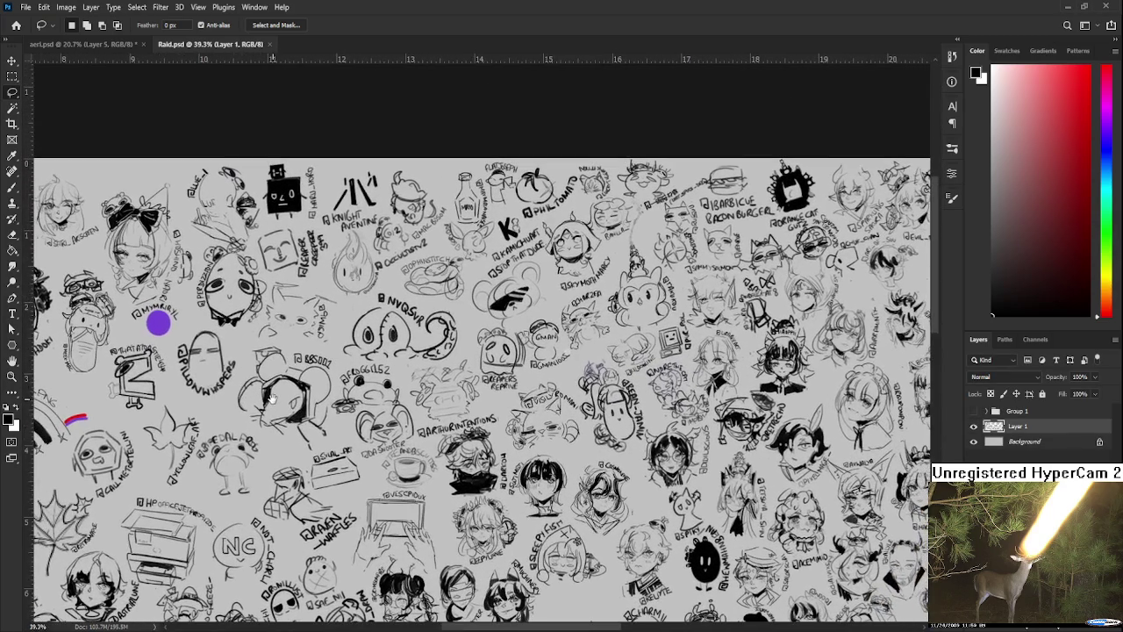
scroll(272, 399, right, 2)
scroll(290, 395, right, 2)
scroll(316, 390, right, 1)
scroll(344, 386, right, 1)
drag(344, 386, 262, 399)
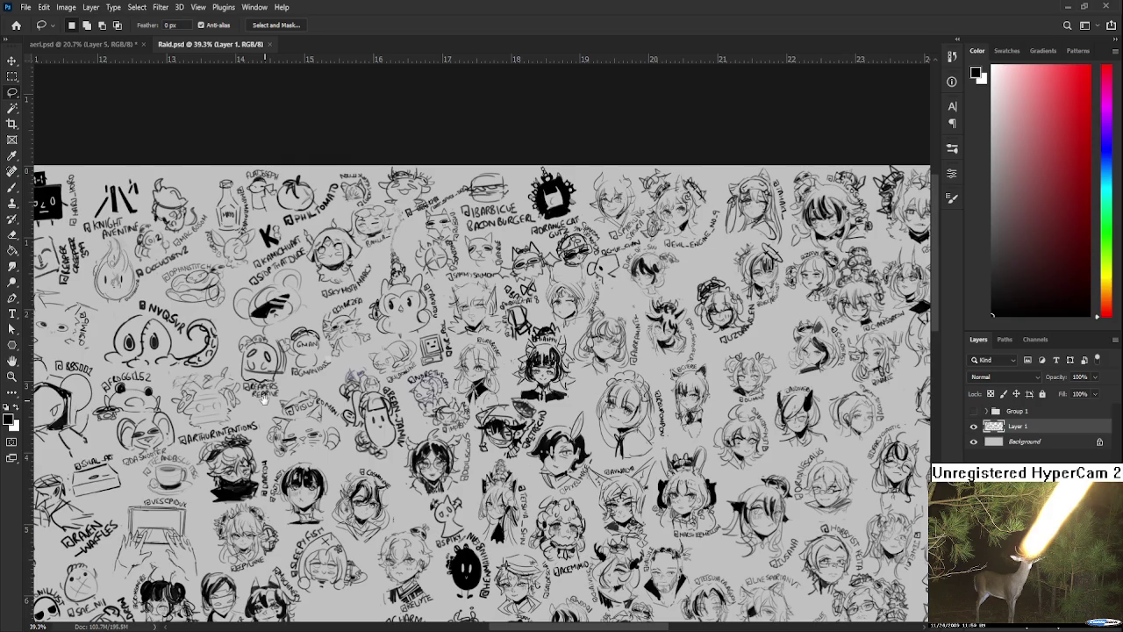
mouse_move(262, 399)
mouse_down()
mouse_move(478, 430)
mouse_move(443, 415)
mouse_move(465, 410)
mouse_up()
- Brush a dome-shaped hat above the doodled face near the rainbow, undoing to redraw
scroll(292, 447, up, 5)
key(b)
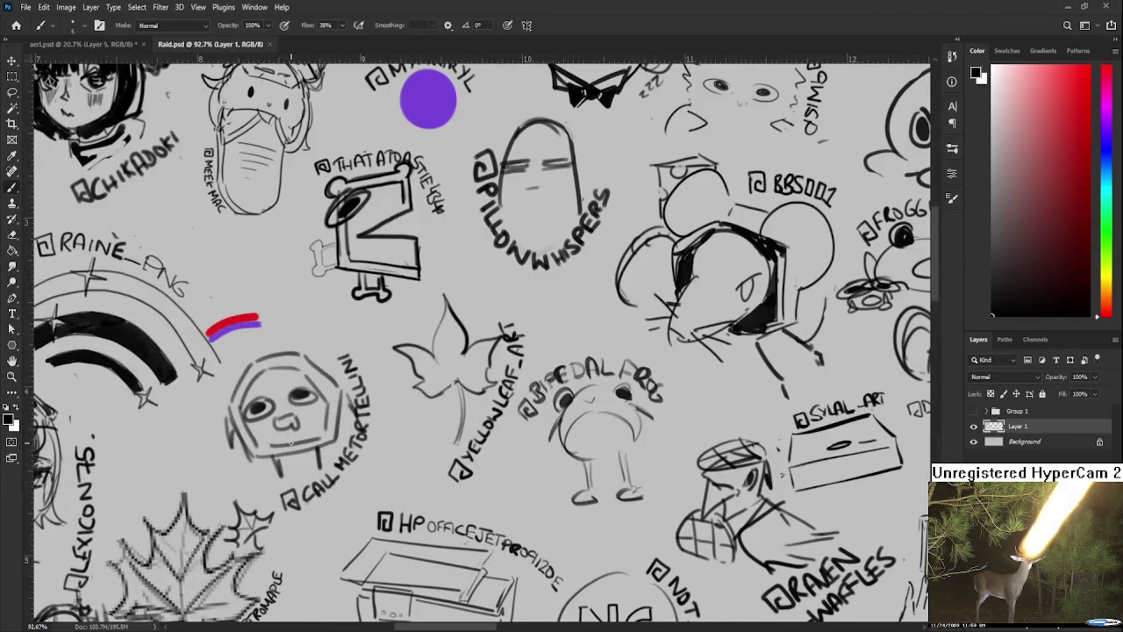
mouse_move(265, 355)
mouse_down()
mouse_move(319, 349)
mouse_move(289, 333)
mouse_move(289, 346)
mouse_move(327, 343)
mouse_move(298, 345)
mouse_move(307, 351)
mouse_up()
key(ctrl+z)
key(ctrl+z)
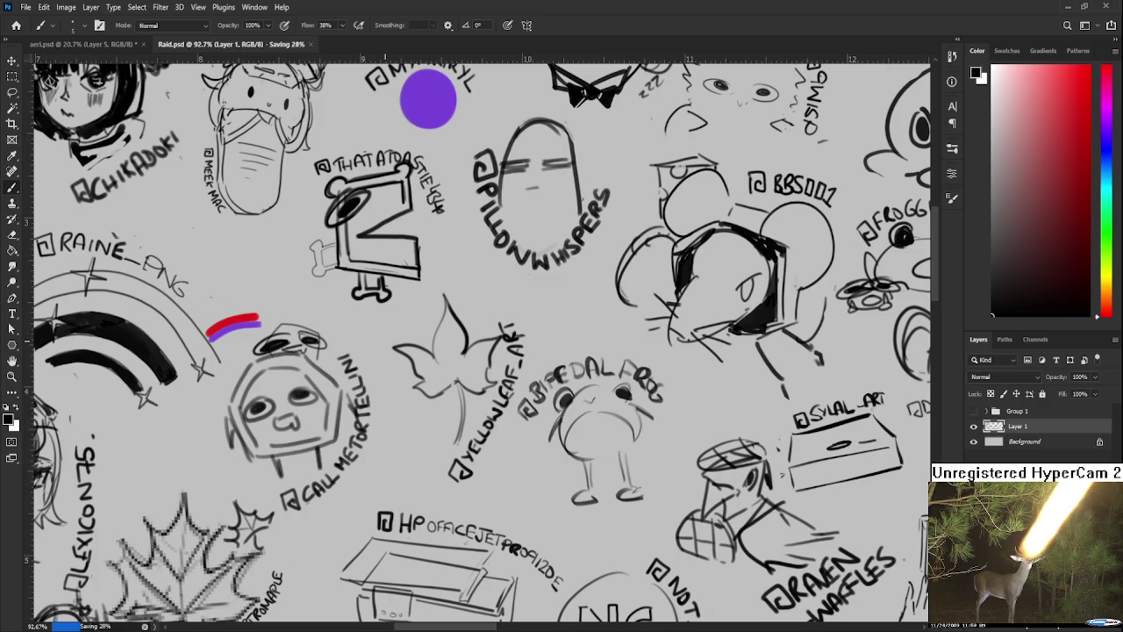
- Close Raid.psd to return to aeri.psd
scroll(272, 346, down, 2)
scroll(268, 349, down, 2)
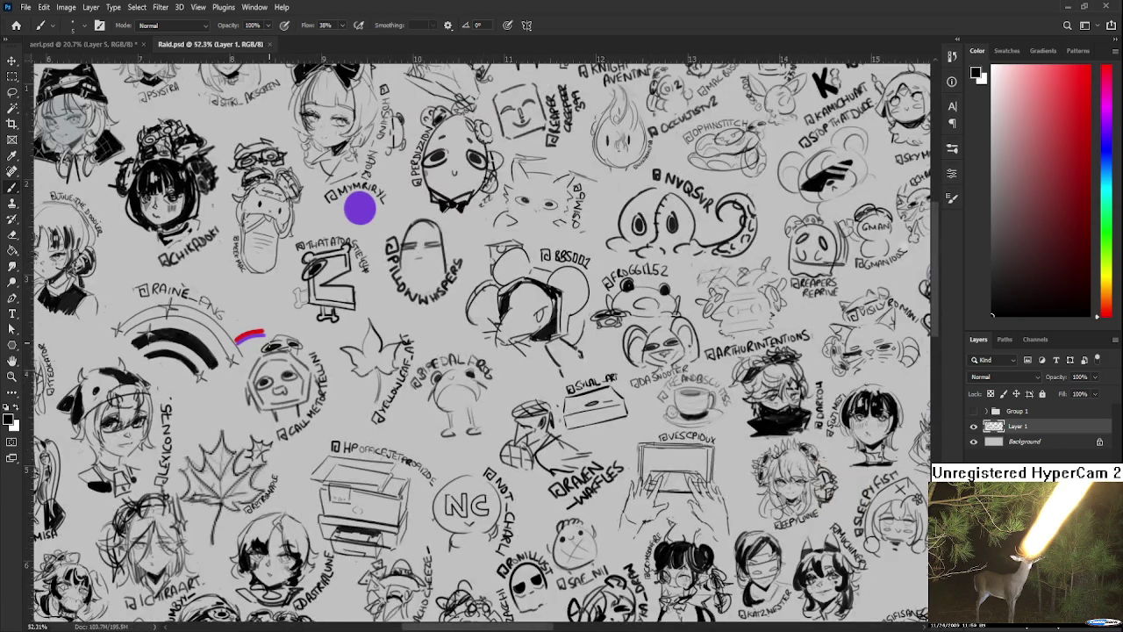
scroll(263, 350, down, 1)
scroll(255, 355, down, 1)
scroll(223, 393, down, 1)
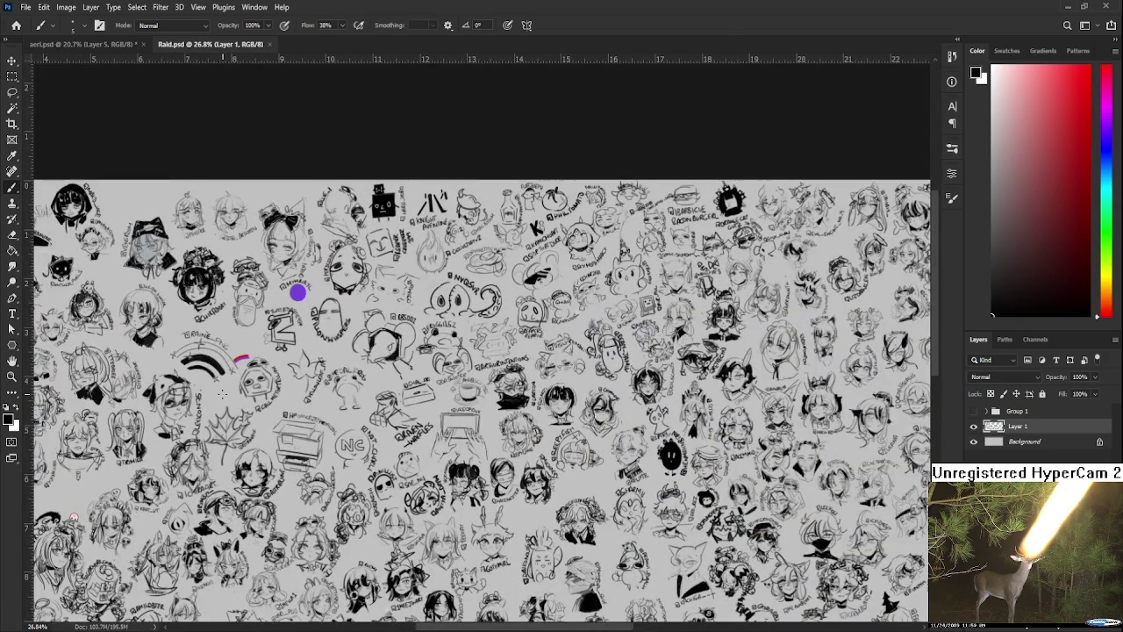
click(271, 43)
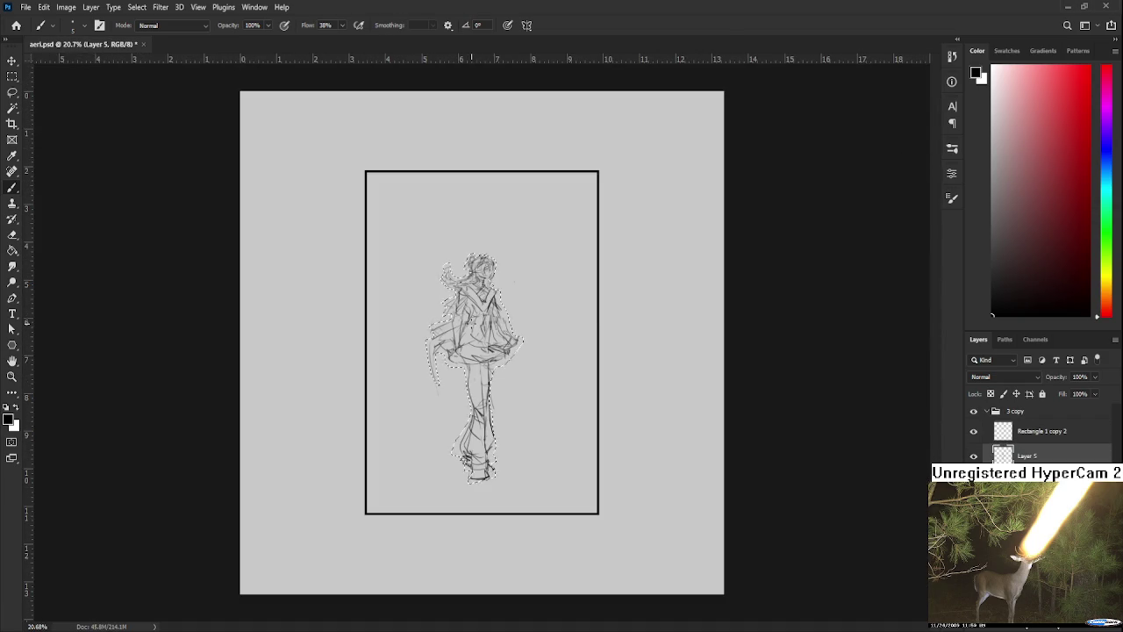
- Add the areas around the girl's legs to the lasso selection
scroll(478, 329, up, 1)
scroll(489, 399, up, 1)
key(l)
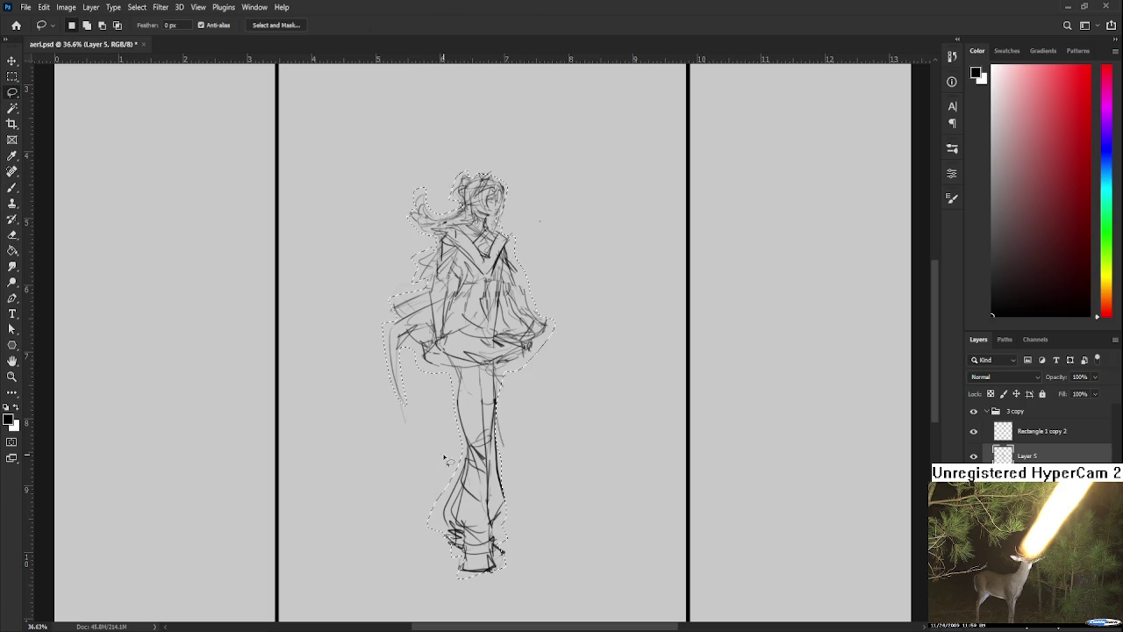
mouse_move(452, 493)
mouse_down()
mouse_move(447, 452)
mouse_move(470, 449)
mouse_up()
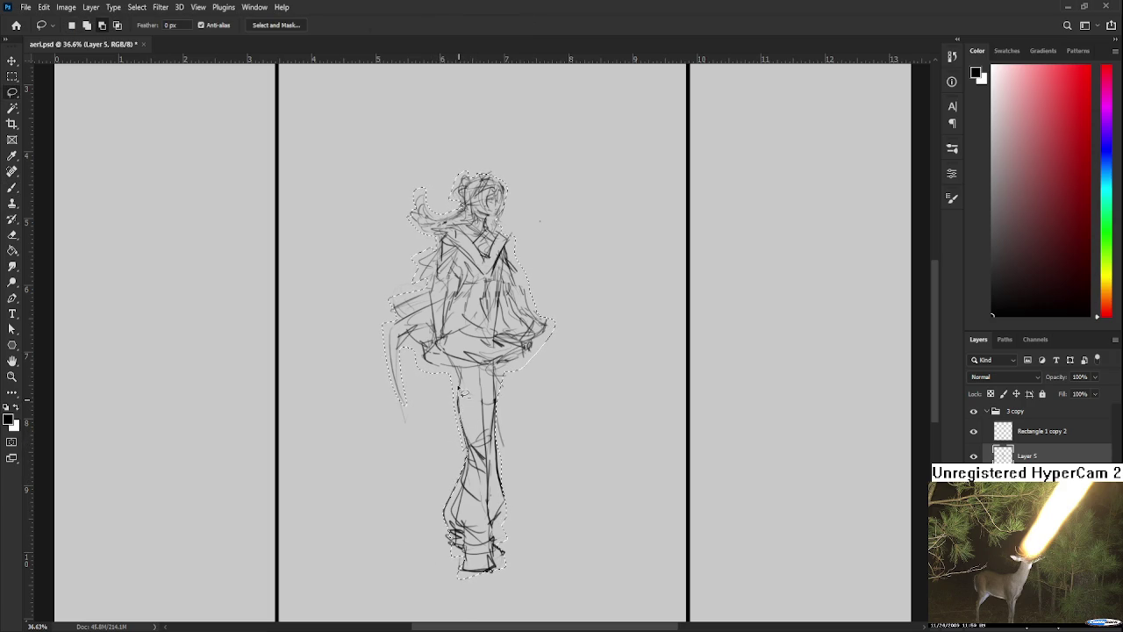
mouse_move(473, 457)
mouse_down()
mouse_move(445, 377)
mouse_move(389, 334)
mouse_move(394, 314)
mouse_move(423, 299)
mouse_up()
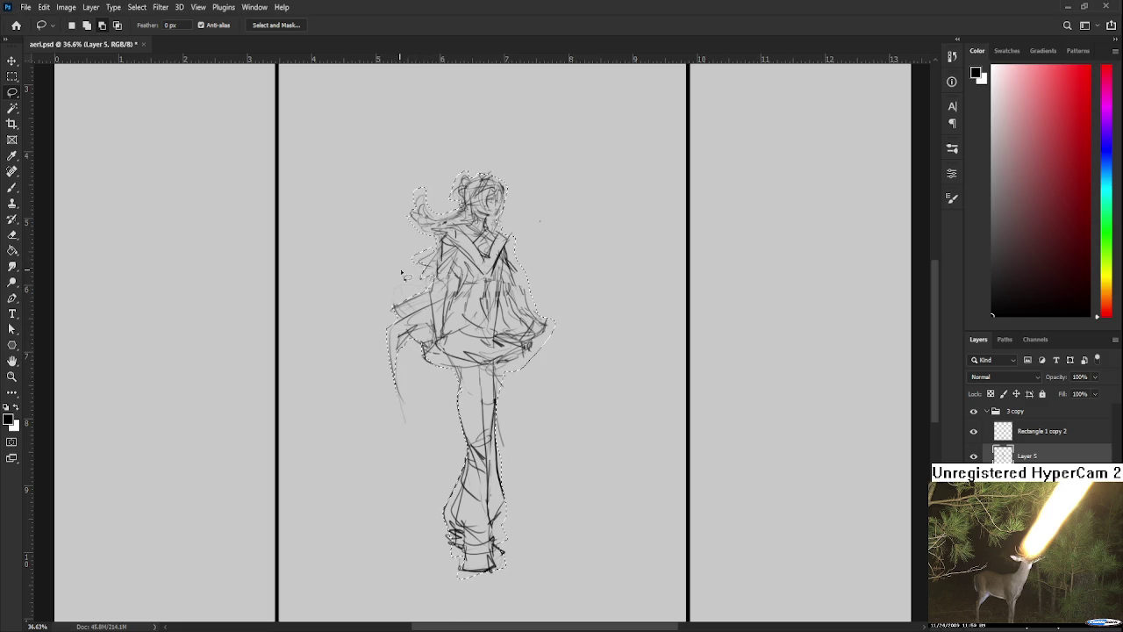
- Trim the selection inward along the skirt's right edge
scroll(408, 321, up, 2)
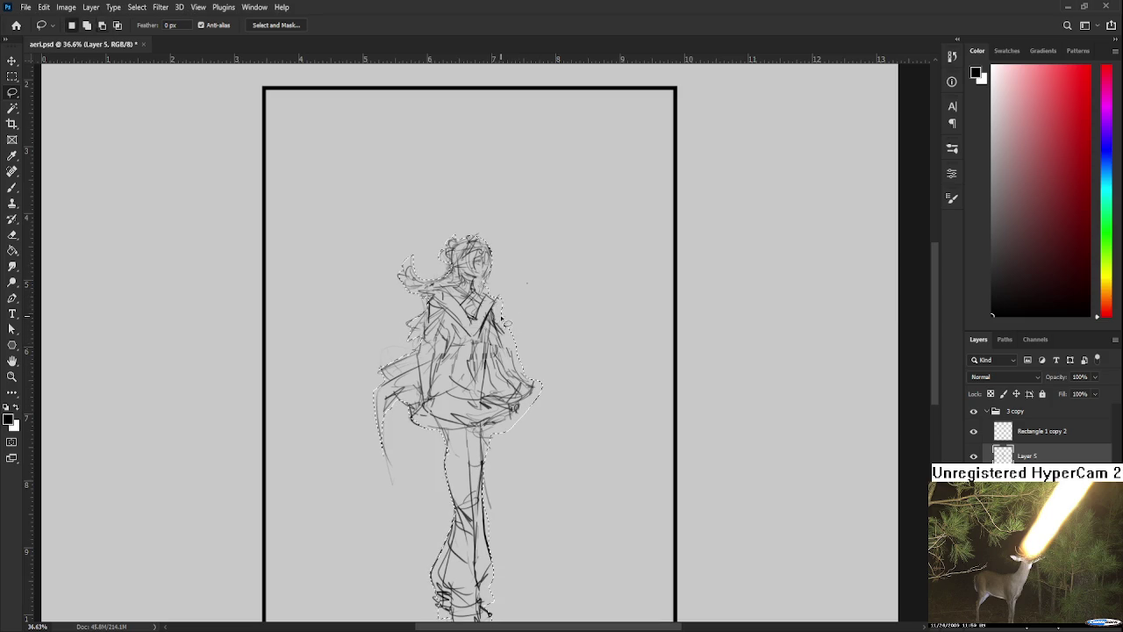
mouse_move(517, 342)
mouse_down()
mouse_move(541, 386)
mouse_move(520, 425)
mouse_up()
mouse_move(518, 425)
mouse_down()
mouse_move(494, 427)
mouse_move(505, 436)
mouse_move(531, 397)
mouse_move(523, 391)
mouse_up()
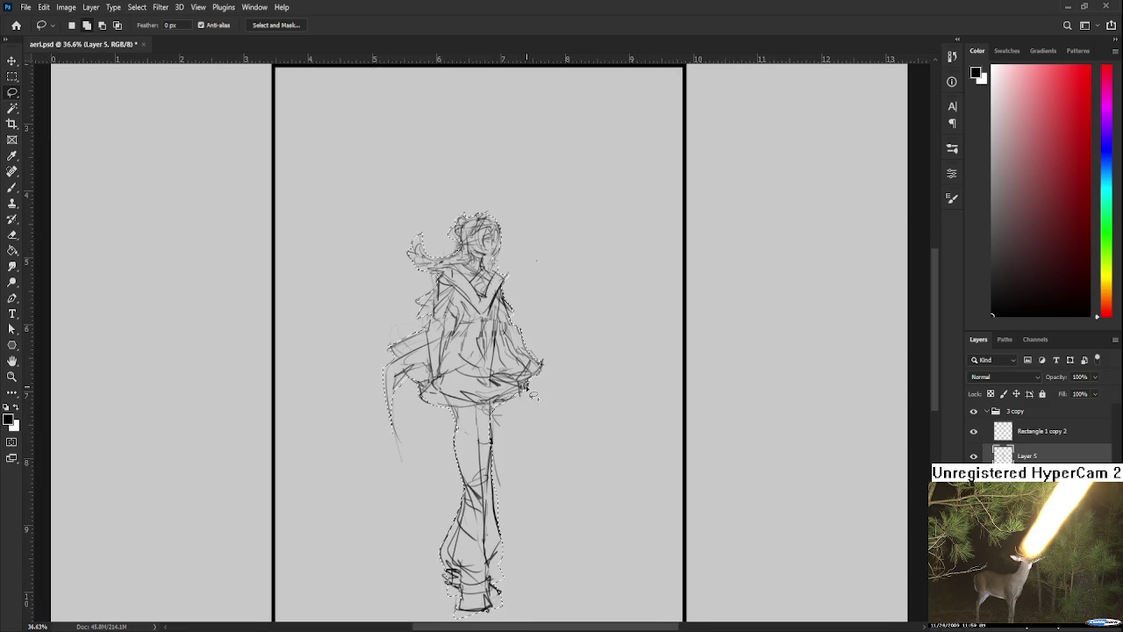
drag(497, 443, 506, 415)
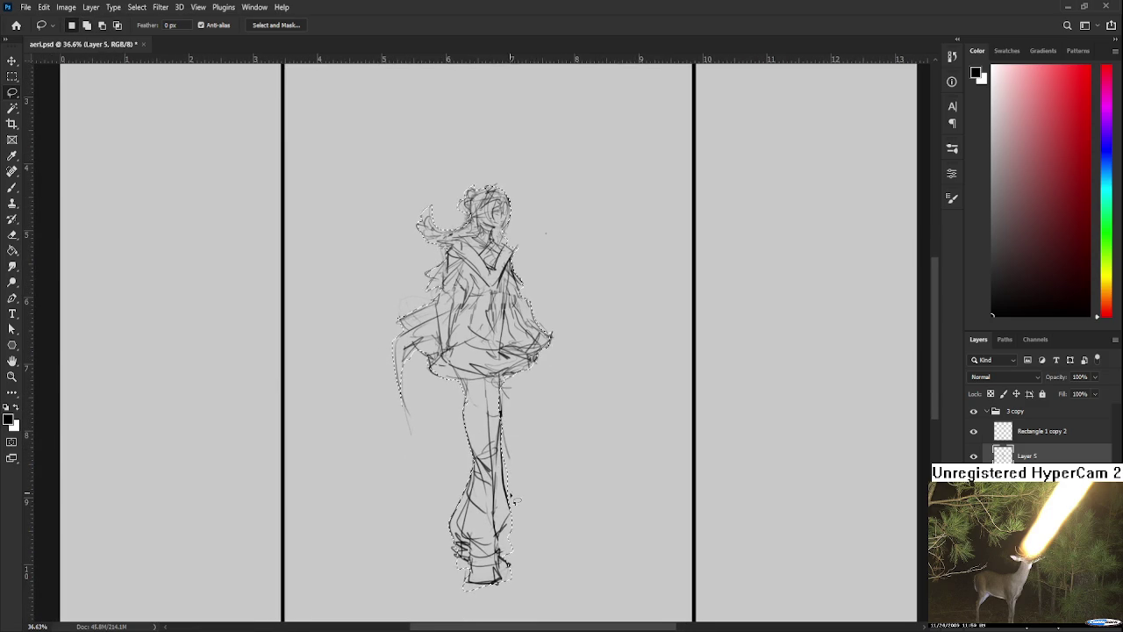